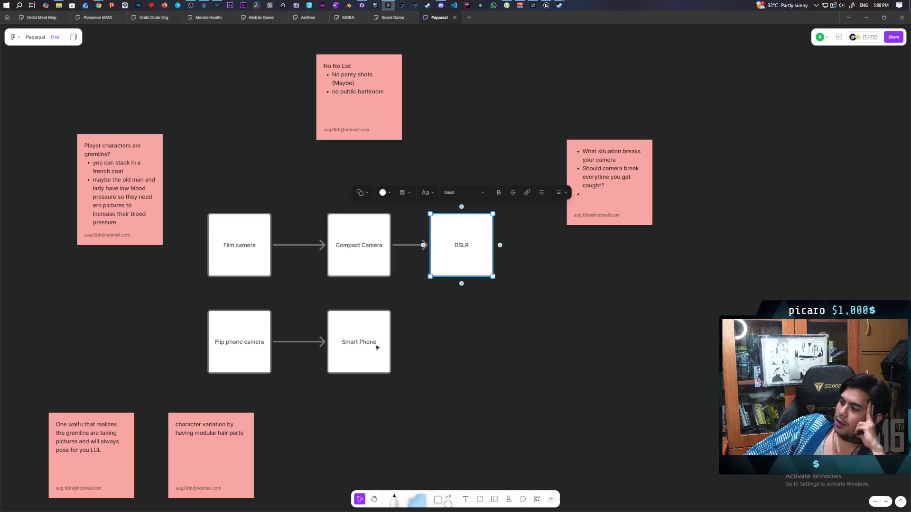
Select the five Film camera to DSLR boxes and arrows, clear it, then move to the Scam Game board
{"action": "left_click", "coordinate": [189, 325]}
{"action": "mouse_move", "coordinate": [187, 199]}
{"action": "left_mouse_down"}
{"action": "mouse_move", "coordinate": [392, 376]}
{"action": "mouse_move", "coordinate": [511, 401]}
{"action": "left_mouse_up"}
{"action": "left_click", "coordinate": [544, 397]}
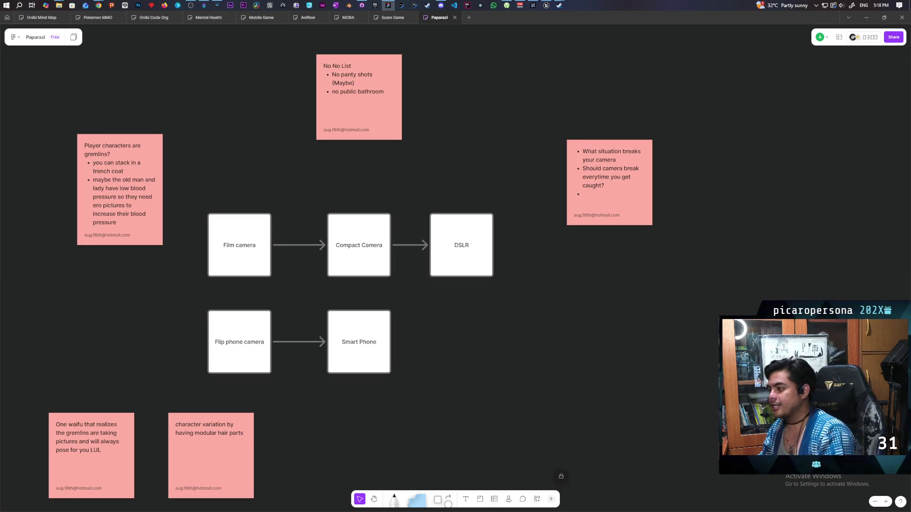
{"action": "left_click", "coordinate": [393, 18]}
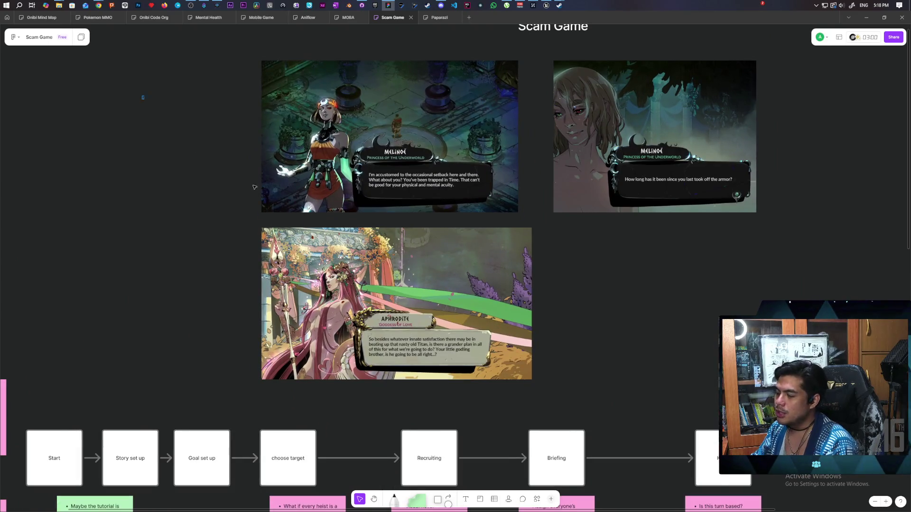
Select the reference image frame, then select the three Hades dialogue screenshots together
{"action": "left_click", "coordinate": [553, 286]}
{"action": "key", "text": "Escape"}
{"action": "scroll", "coordinate": [371, 378], "scroll_direction": "right", "scroll_amount": 2}
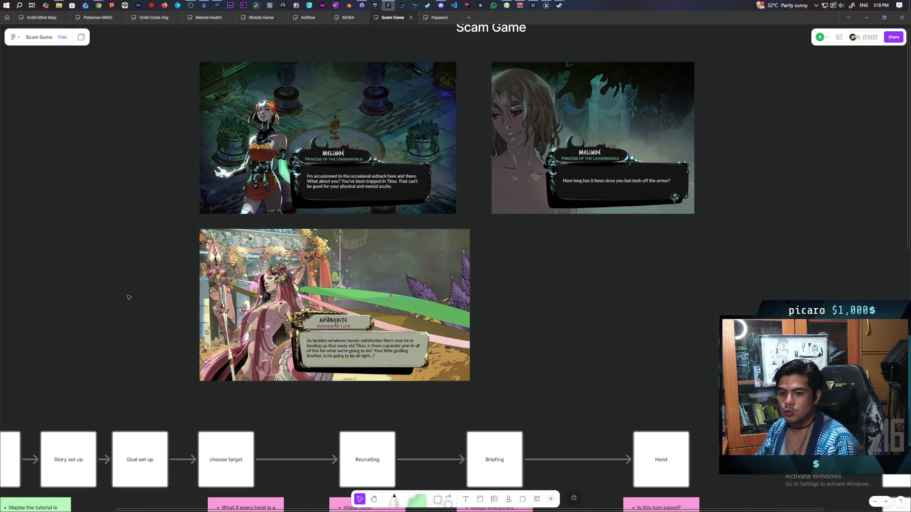
{"action": "left_click", "coordinate": [126, 212]}
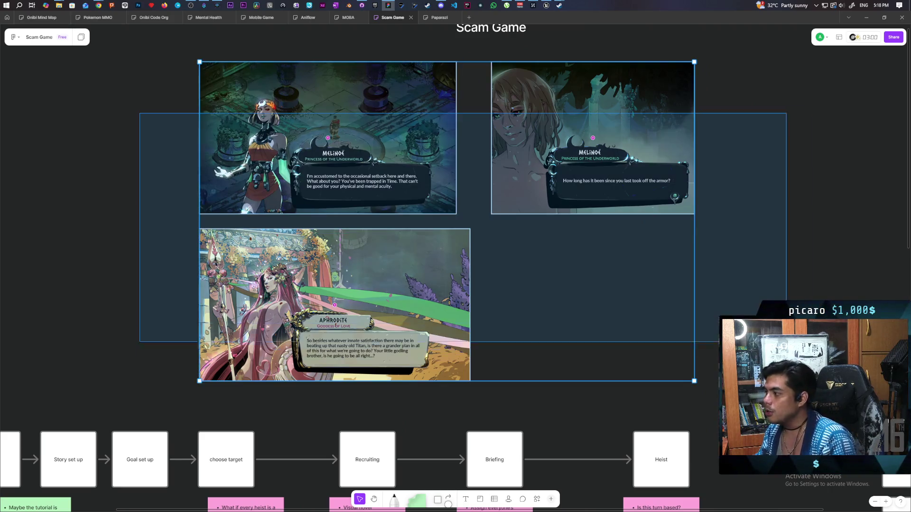
{"action": "scroll", "coordinate": [125, 212], "scroll_direction": "down", "scroll_amount": 2}
{"action": "scroll", "coordinate": [484, 301], "scroll_direction": "up", "scroll_amount": 1}
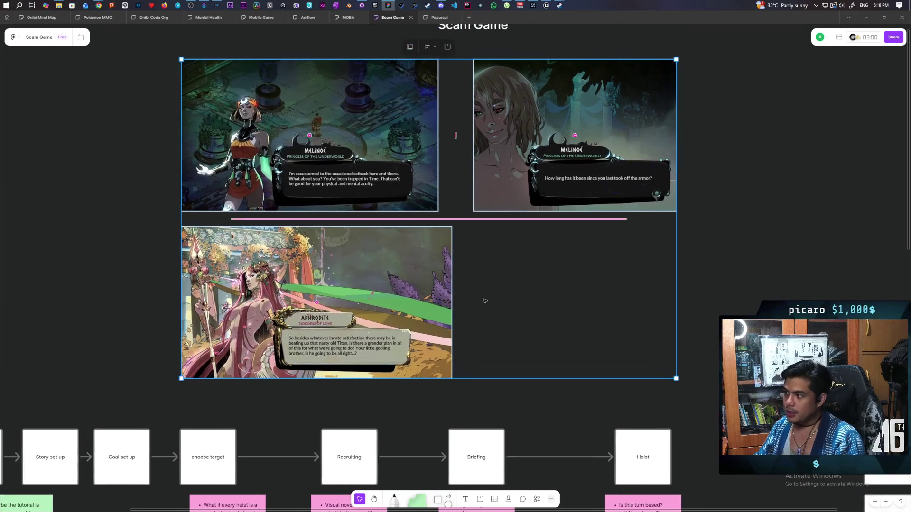
{"action": "mouse_move", "coordinate": [90, 107]}
{"action": "left_mouse_down"}
{"action": "mouse_move", "coordinate": [689, 386]}
{"action": "mouse_move", "coordinate": [743, 463]}
{"action": "mouse_move", "coordinate": [744, 291]}
{"action": "left_mouse_up"}
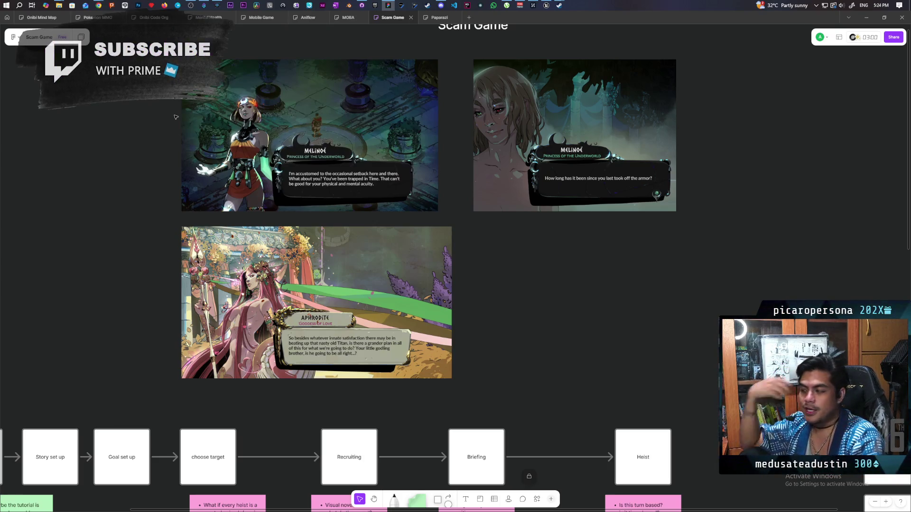
{"action": "scroll", "coordinate": [485, 311], "scroll_direction": "right", "scroll_amount": 3}
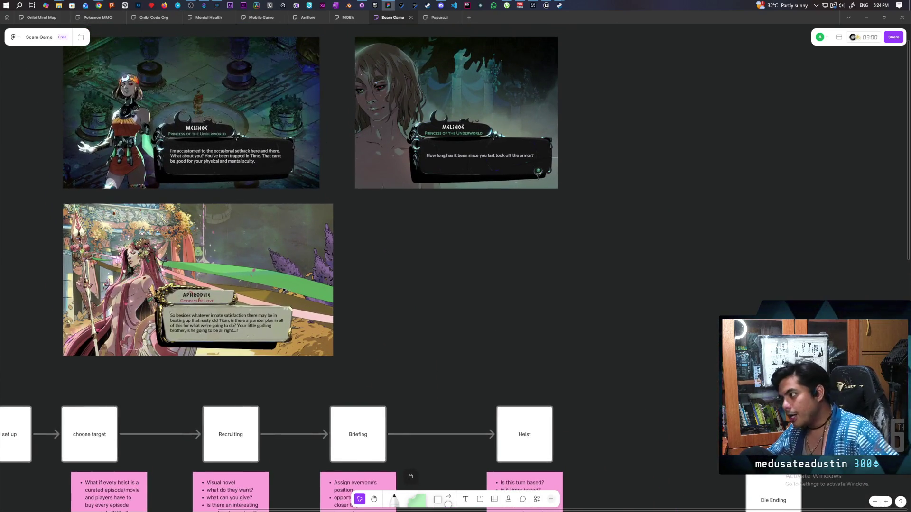
On the Paparazi board, select all the sticky notes and flowchart boxes, then every object
{"action": "left_click", "coordinate": [440, 17]}
{"action": "scroll", "coordinate": [420, 157], "scroll_direction": "left", "scroll_amount": 2}
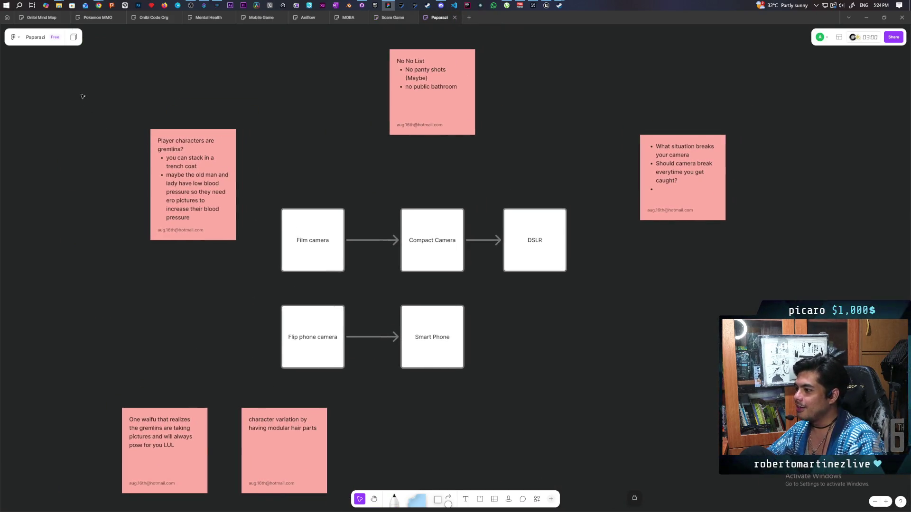
{"action": "left_click_drag", "start_coordinate": [81, 95], "coordinate": [660, 427]}
{"action": "key", "text": "Escape"}
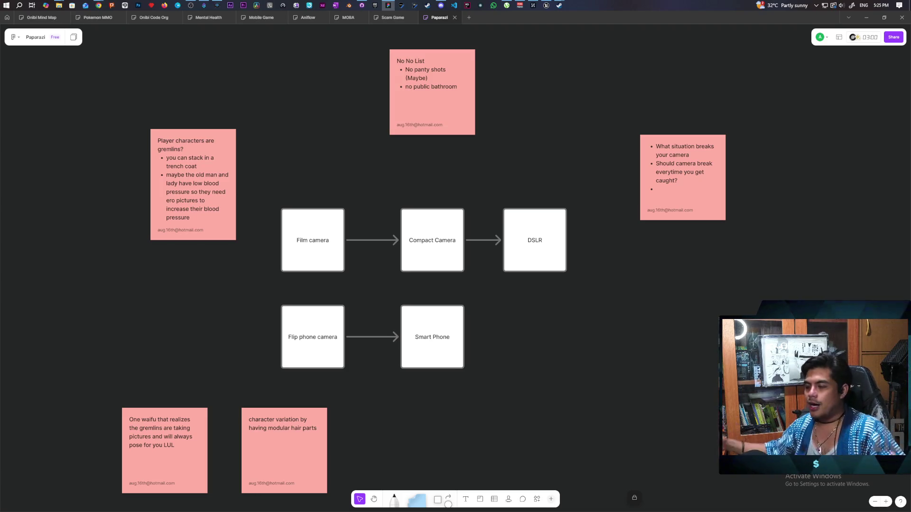
{"action": "mouse_move", "coordinate": [66, 88]}
{"action": "left_mouse_down"}
{"action": "mouse_move", "coordinate": [727, 400]}
{"action": "mouse_move", "coordinate": [732, 492]}
{"action": "left_mouse_up"}
Clear the board-wide selection and select the Flip phone camera box
{"action": "key", "text": "Escape"}
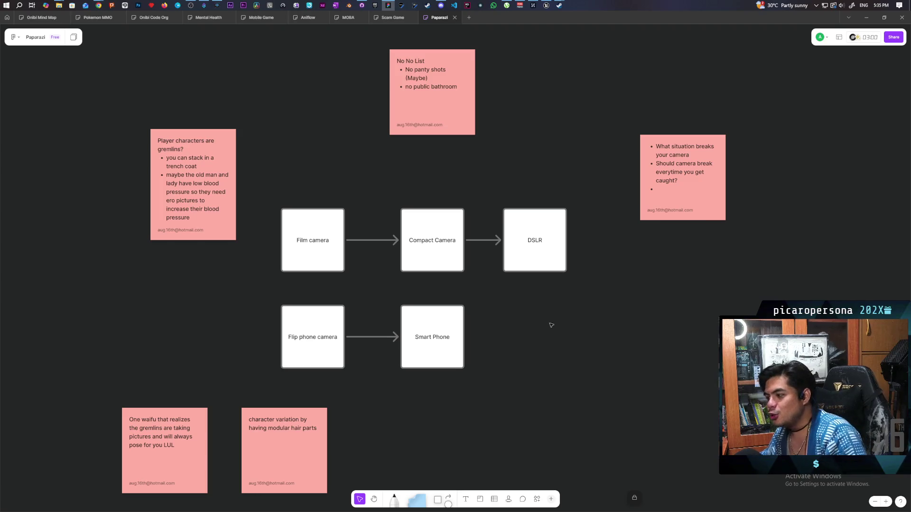
{"action": "mouse_move", "coordinate": [235, 298]}
{"action": "left_mouse_down"}
{"action": "mouse_move", "coordinate": [315, 365]}
{"action": "mouse_move", "coordinate": [401, 374]}
{"action": "mouse_move", "coordinate": [352, 382]}
{"action": "left_mouse_up"}
{"action": "left_click", "coordinate": [378, 408]}
{"action": "left_click_drag", "start_coordinate": [229, 309], "coordinate": [323, 367]}
{"action": "left_click", "coordinate": [368, 384]}
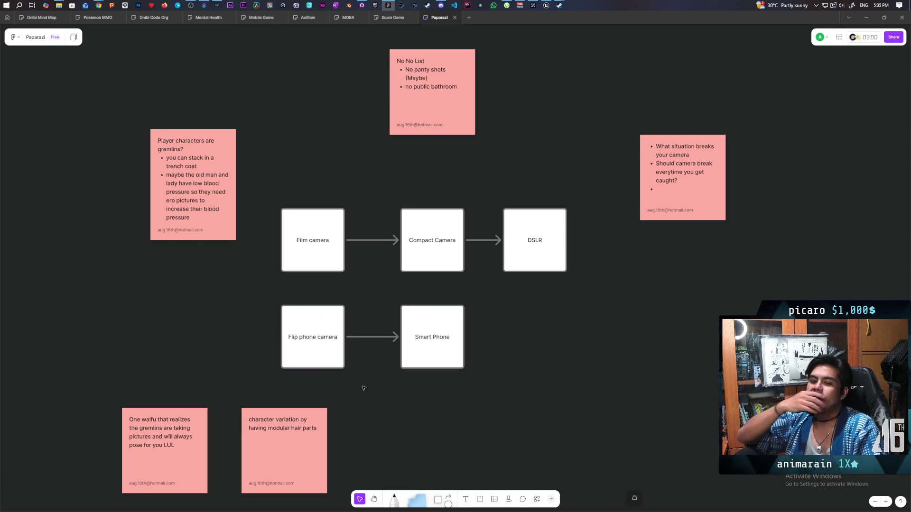
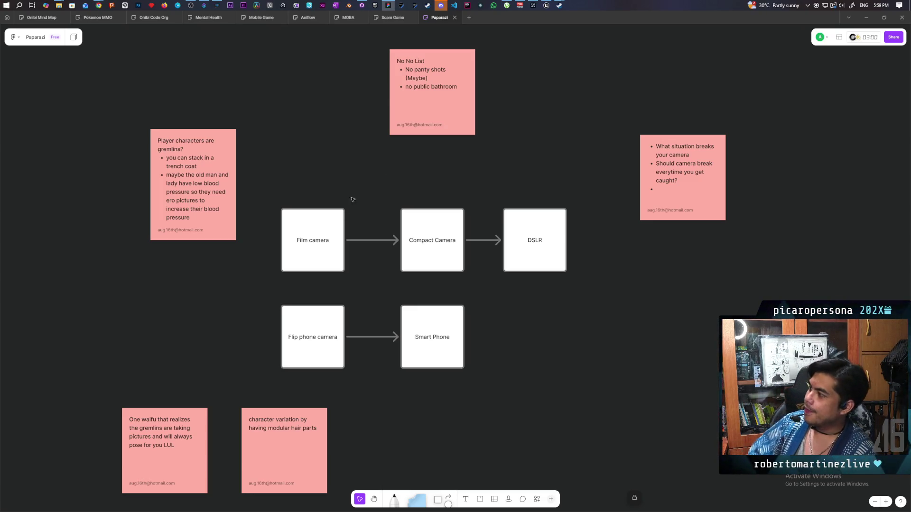
Visit the Scam Game board in FigJam, then return to the Paparazi board
{"action": "left_click", "coordinate": [393, 17]}
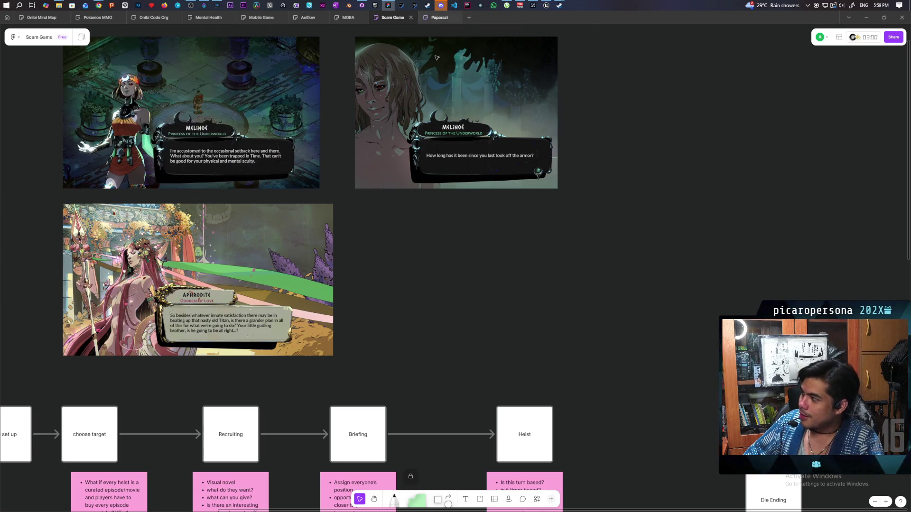
{"action": "mouse_move", "coordinate": [440, 25]}
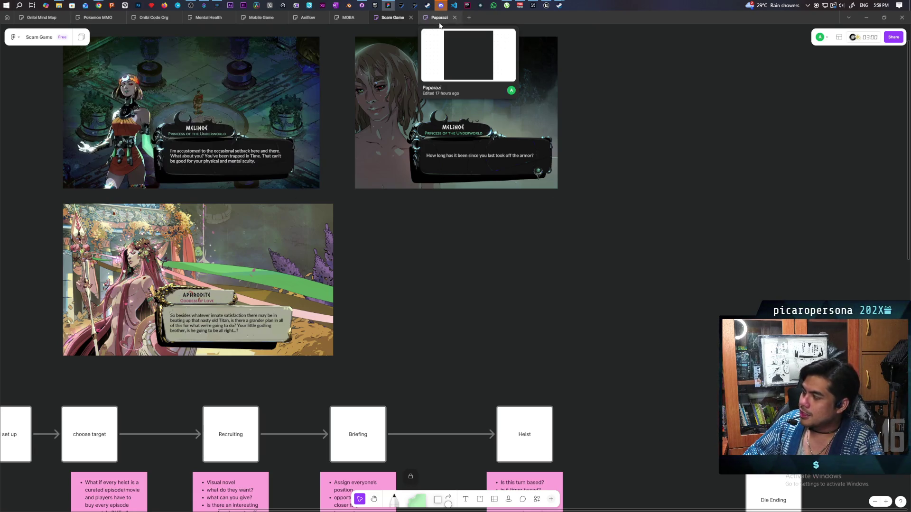
{"action": "left_click", "coordinate": [440, 21]}
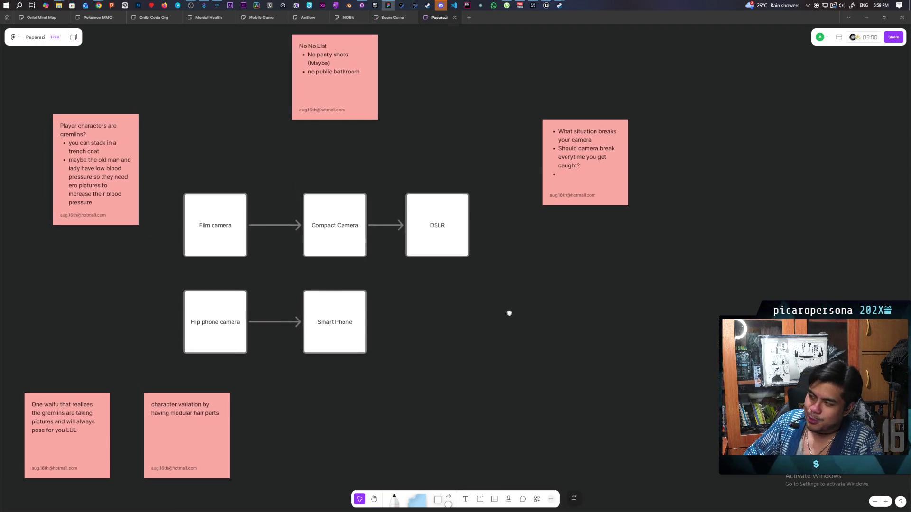
Nudge the Paparazi board view slightly and bring up the Photoshop Oni Designs sketch sheet
{"action": "left_click_drag", "start_coordinate": [514, 321], "coordinate": [521, 319]}
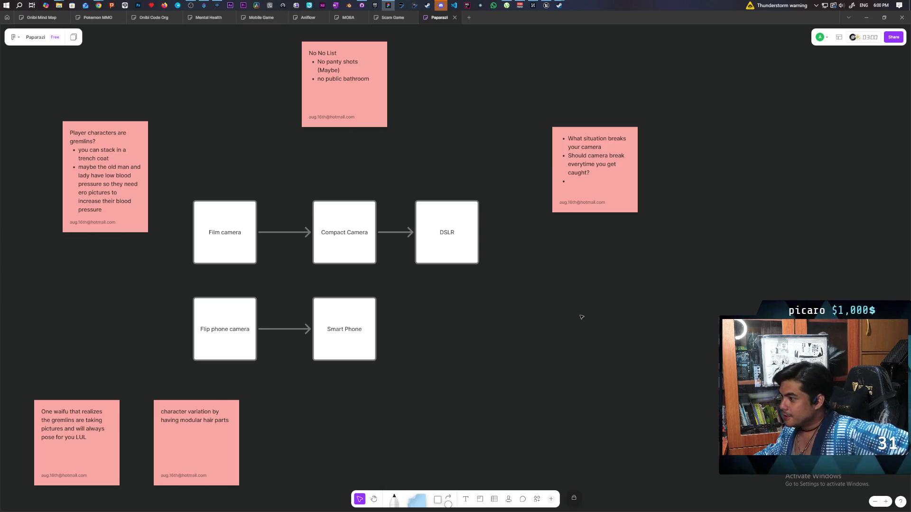
{"action": "scroll", "coordinate": [531, 330], "scroll_direction": "left", "scroll_amount": 1}
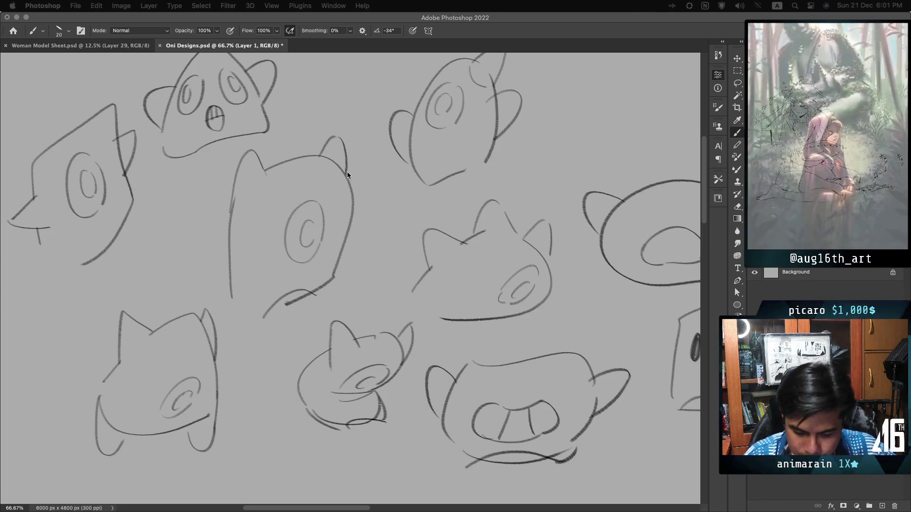
{"action": "left_click", "coordinate": [651, 161]}
Scroll below the sketches and draw the new head's top-left arc, retrying it several times
{"action": "scroll", "coordinate": [512, 249], "scroll_direction": "down", "scroll_amount": 5}
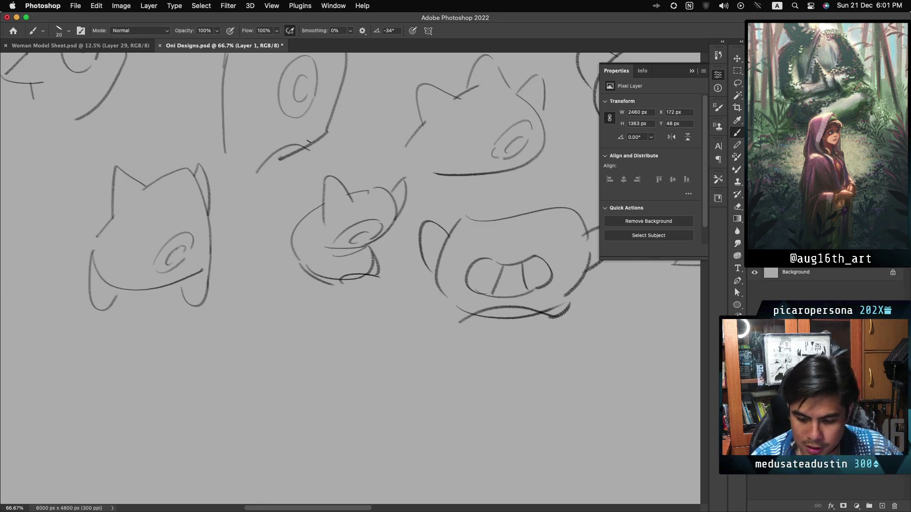
{"action": "scroll", "coordinate": [309, 143], "scroll_direction": "down", "scroll_amount": 6}
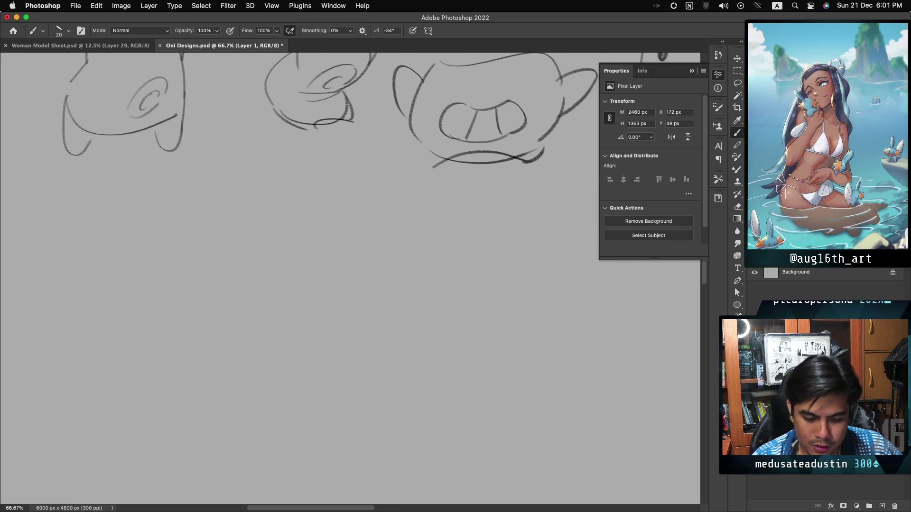
{"action": "scroll", "coordinate": [332, 109], "scroll_direction": "down", "scroll_amount": 1}
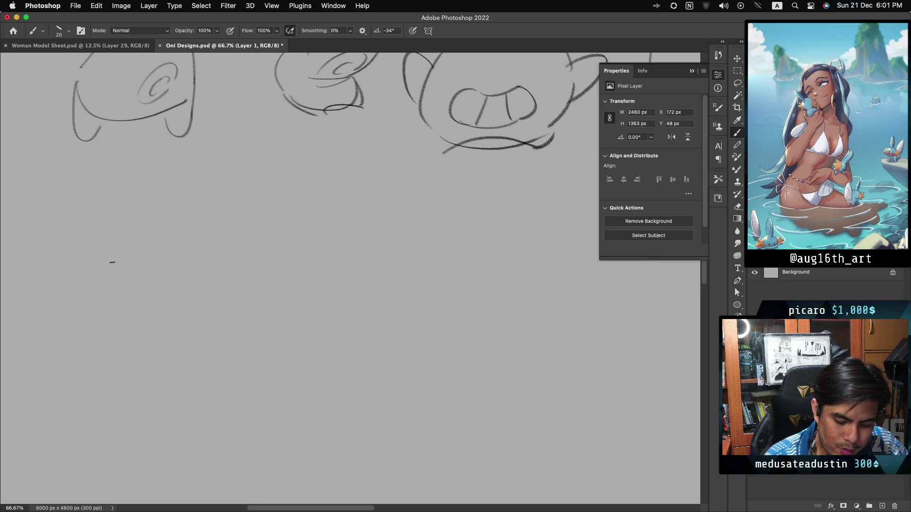
{"action": "key", "text": "ctrl+z"}
{"action": "left_click_drag", "start_coordinate": [105, 284], "coordinate": [168, 240]}
{"action": "key", "text": "ctrl+z"}
{"action": "left_click_drag", "start_coordinate": [99, 286], "coordinate": [185, 236]}
{"action": "key", "text": "ctrl+z"}
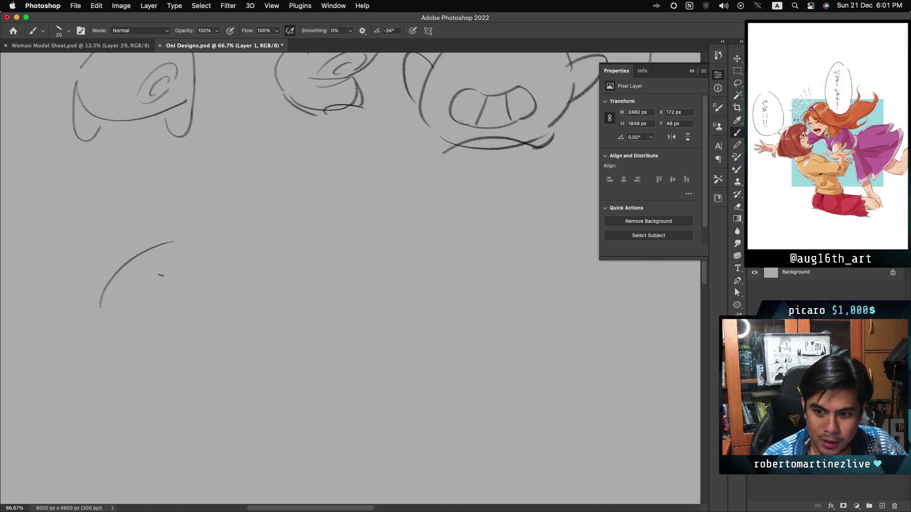
{"action": "key", "text": "ctrl+z"}
{"action": "left_click_drag", "start_coordinate": [91, 326], "coordinate": [191, 247]}
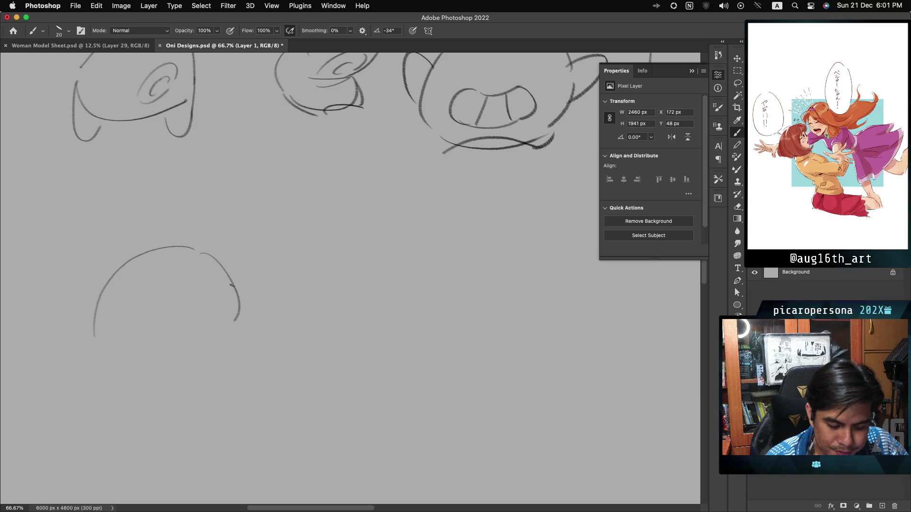
Close the head's right side with an arc after retries, and extend its left side downward
{"action": "left_click_drag", "start_coordinate": [197, 249], "coordinate": [238, 331]}
{"action": "key", "text": "ctrl+z"}
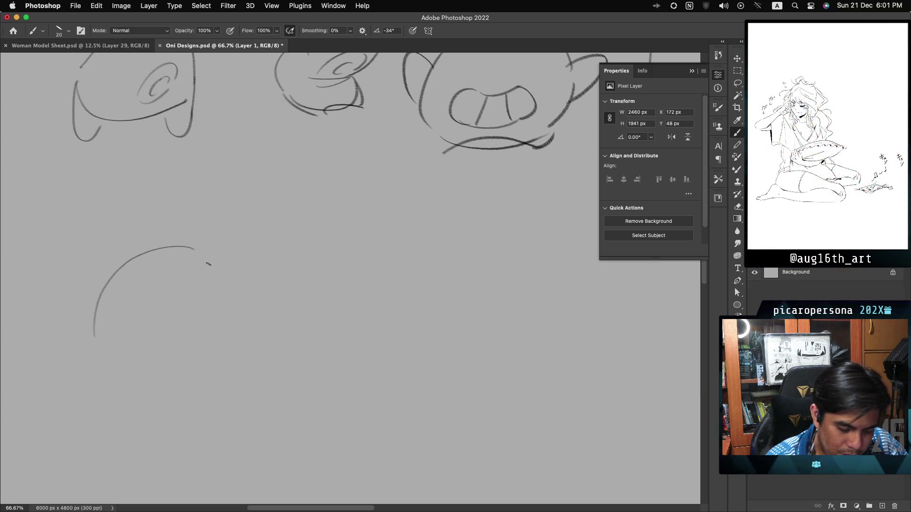
{"action": "left_click_drag", "start_coordinate": [198, 256], "coordinate": [234, 327]}
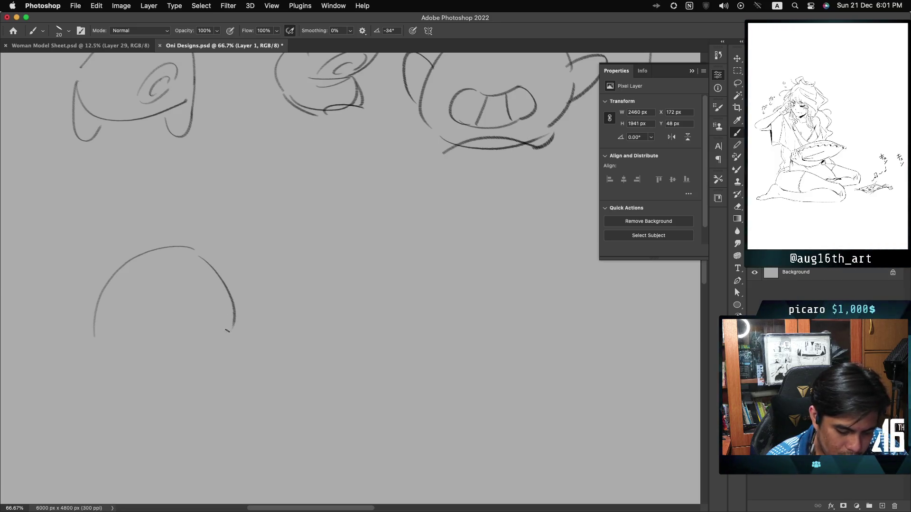
{"action": "key", "text": "ctrl+z"}
{"action": "left_click_drag", "start_coordinate": [199, 254], "coordinate": [234, 300]}
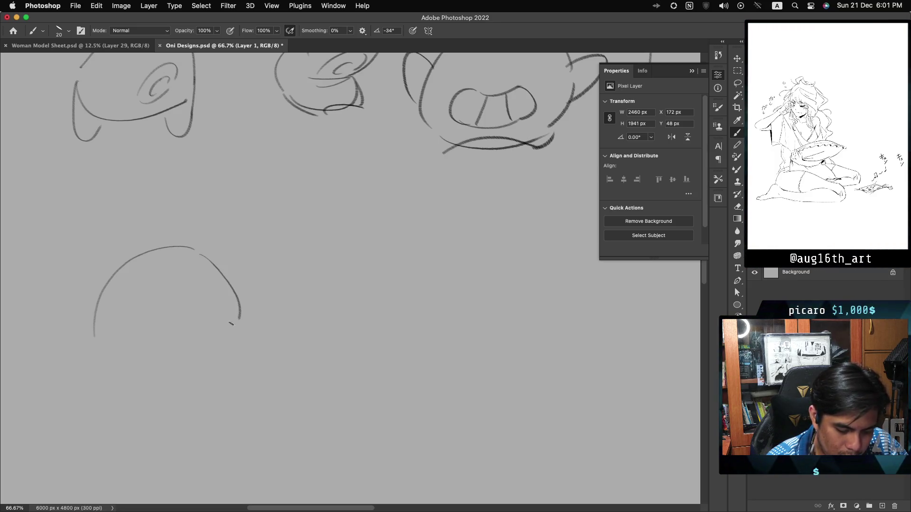
{"action": "key", "text": "ctrl+z"}
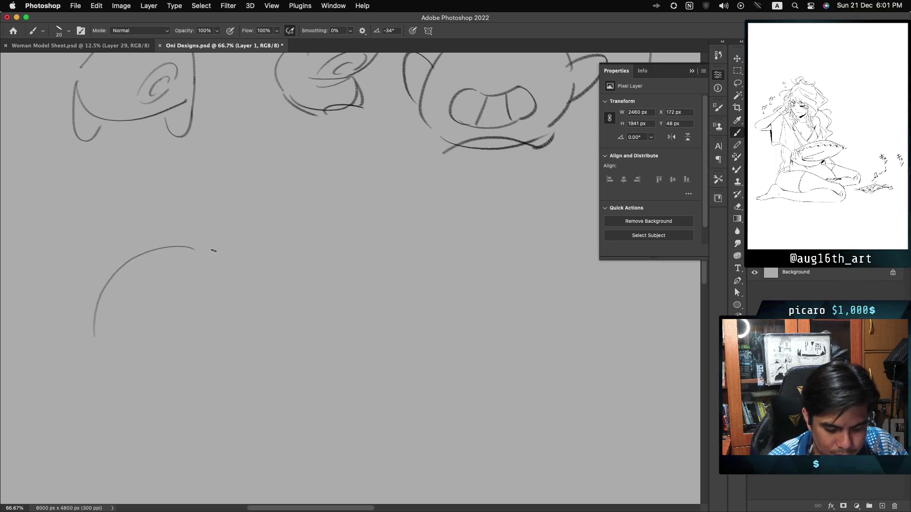
{"action": "left_click_drag", "start_coordinate": [200, 256], "coordinate": [236, 296]}
{"action": "key", "text": "ctrl+z"}
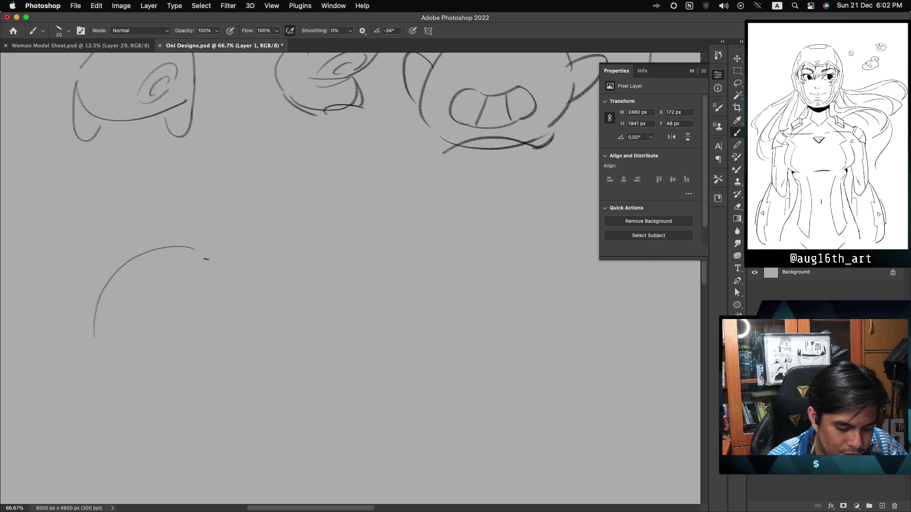
{"action": "left_click_drag", "start_coordinate": [200, 257], "coordinate": [237, 325]}
{"action": "key", "text": "ctrl+z"}
{"action": "left_click_drag", "start_coordinate": [200, 257], "coordinate": [237, 331]}
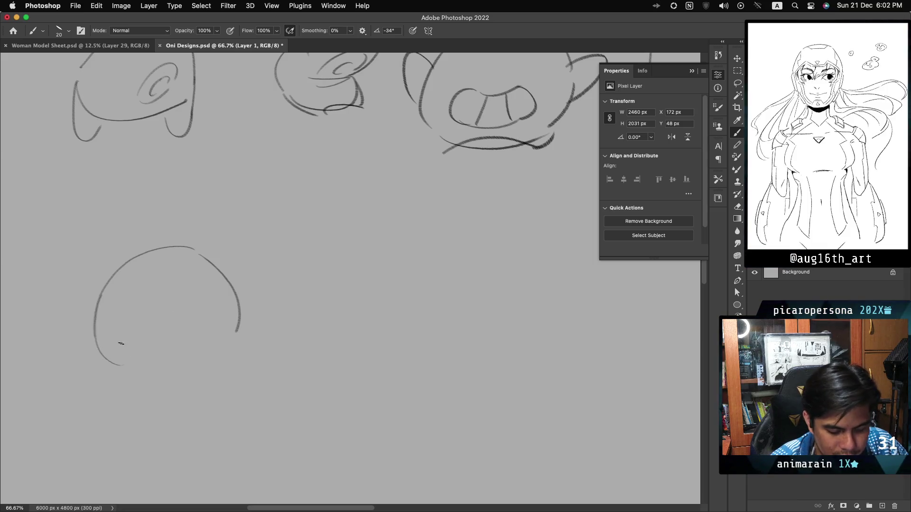
{"action": "left_click_drag", "start_coordinate": [102, 295], "coordinate": [134, 356]}
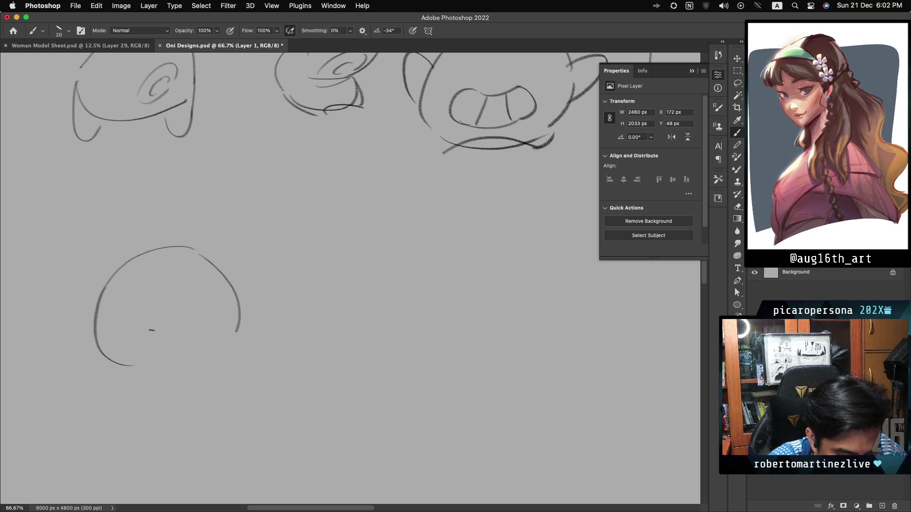
Draw the inner ring of the large oval eye inside the head, redoing it several times
{"action": "key", "text": "ctrl+z"}
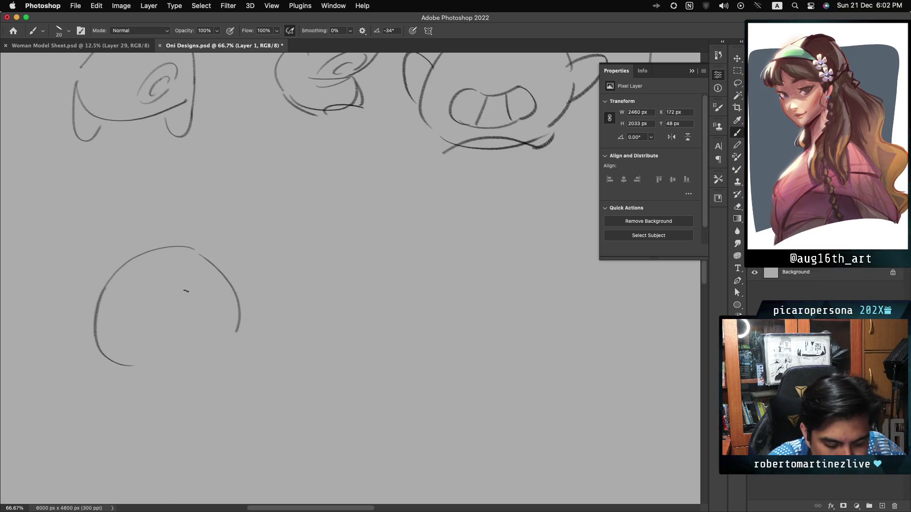
{"action": "left_click_drag", "start_coordinate": [182, 271], "coordinate": [150, 327]}
{"action": "key", "text": "ctrl+z"}
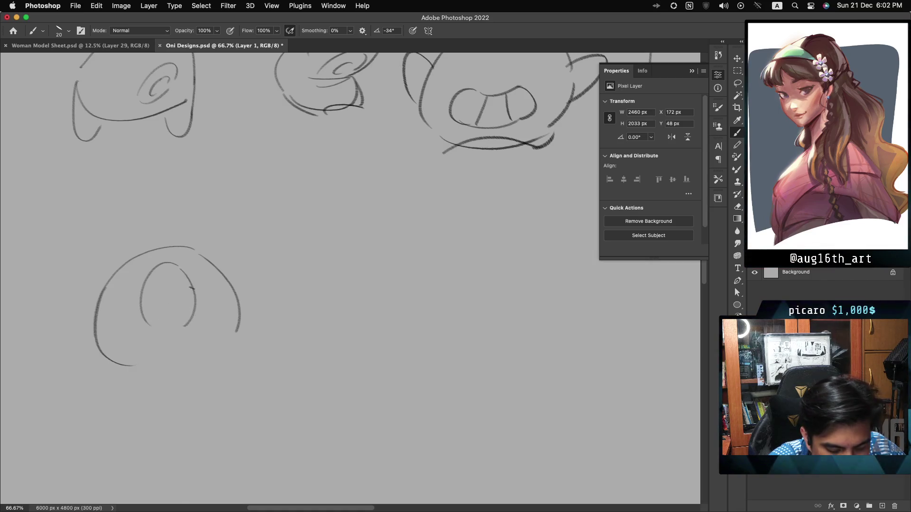
{"action": "key", "text": "ctrl+z"}
{"action": "left_click_drag", "start_coordinate": [181, 270], "coordinate": [190, 319]}
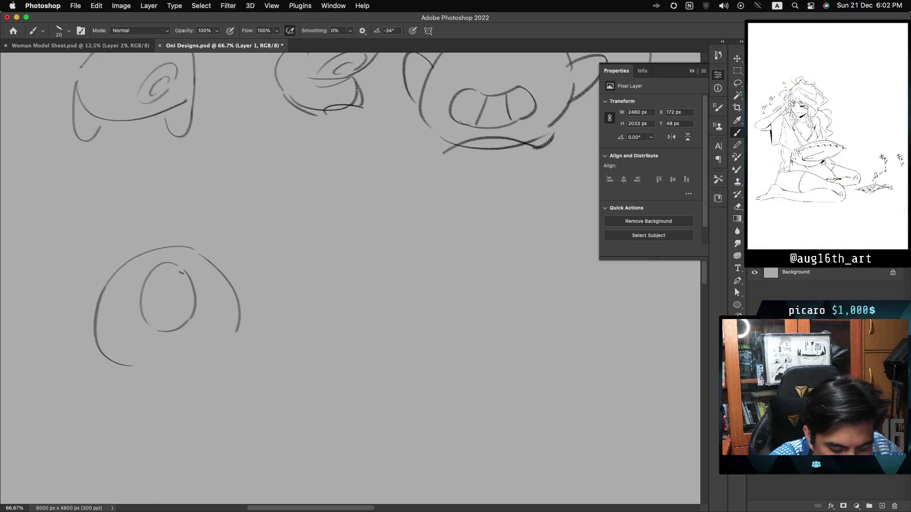
{"action": "key", "text": "ctrl+z"}
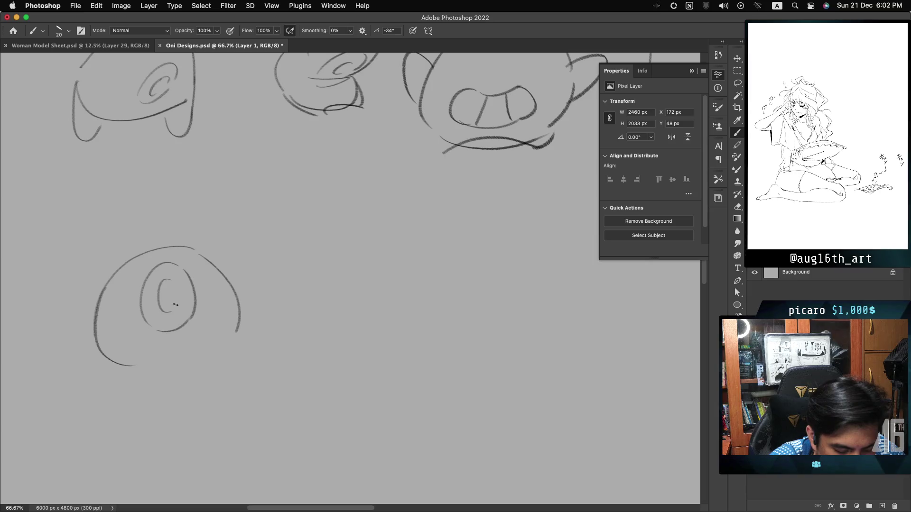
{"action": "mouse_move", "coordinate": [167, 281]}
{"action": "left_mouse_down"}
{"action": "mouse_move", "coordinate": [166, 317]}
{"action": "mouse_move", "coordinate": [167, 282]}
{"action": "left_mouse_up"}
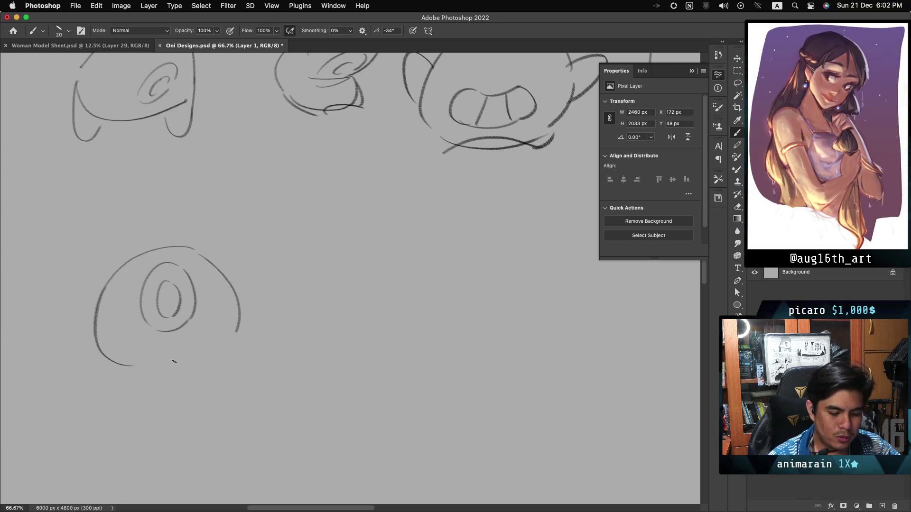
Close the head's lower right edge and draw its bottom edge slightly lower
{"action": "left_click_drag", "start_coordinate": [237, 331], "coordinate": [226, 340]}
{"action": "key", "text": "ctrl+z"}
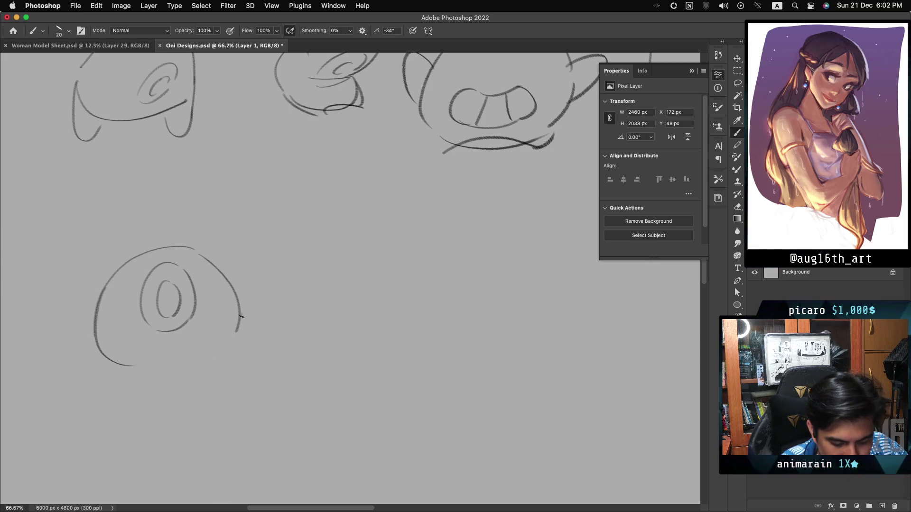
{"action": "left_click_drag", "start_coordinate": [191, 359], "coordinate": [228, 342]}
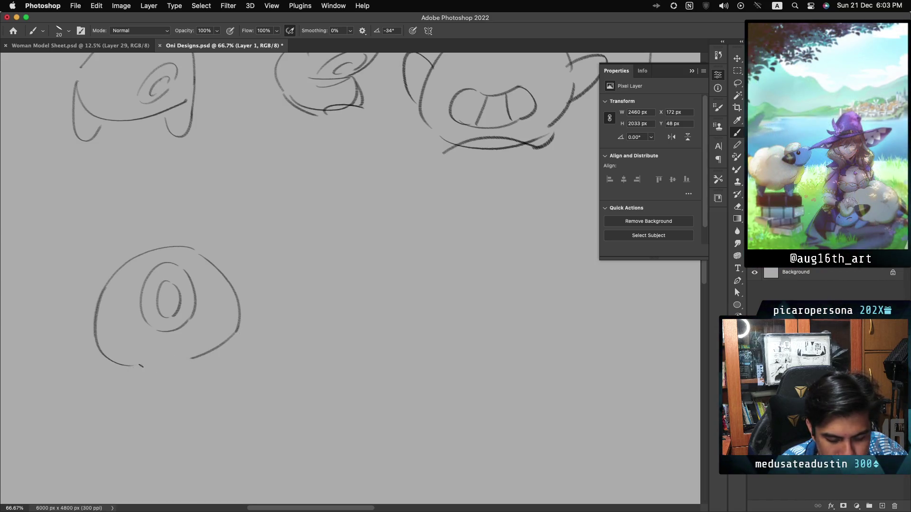
{"action": "left_click_drag", "start_coordinate": [195, 355], "coordinate": [133, 367]}
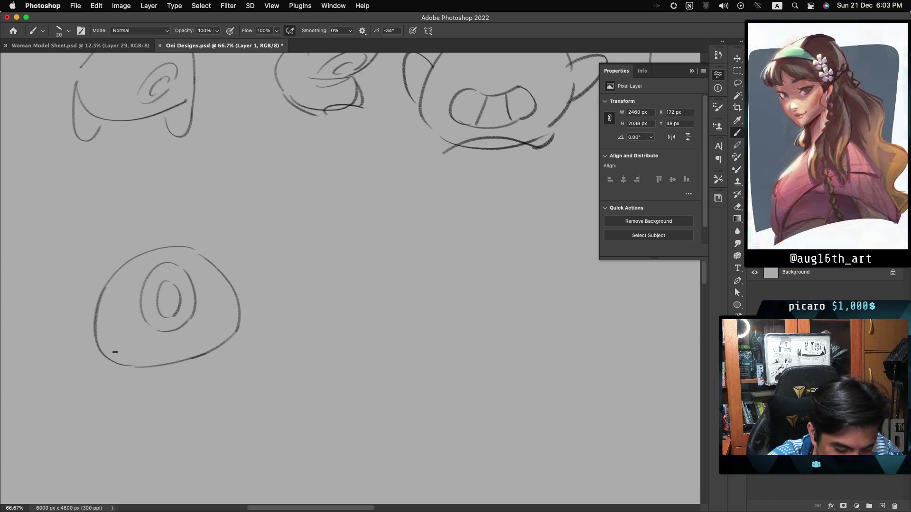
Try a left leg line, then darken the lower-right edge and extend the body's right edge down
{"action": "left_click_drag", "start_coordinate": [98, 334], "coordinate": [121, 389]}
{"action": "key", "text": "cmd+z"}
{"action": "left_click_drag", "start_coordinate": [97, 336], "coordinate": [121, 388]}
{"action": "key", "text": "super+z"}
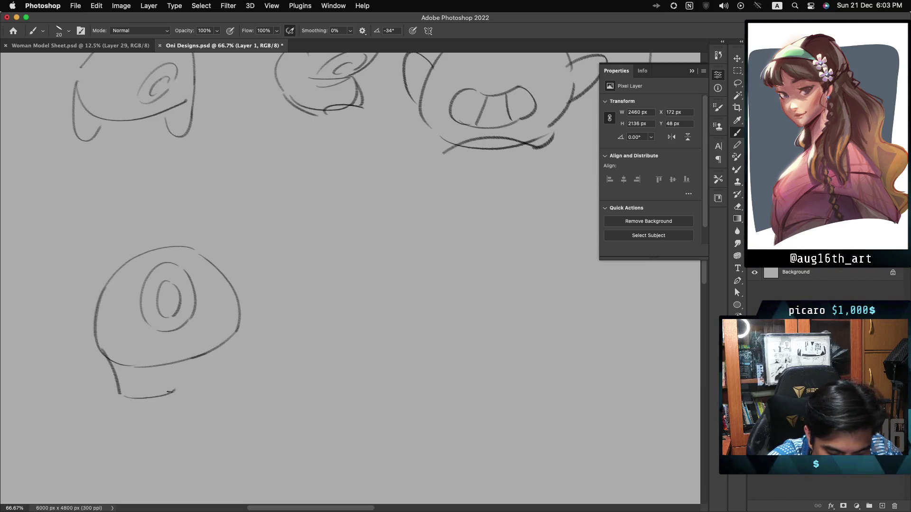
{"action": "mouse_move", "coordinate": [119, 393]}
{"action": "left_mouse_down"}
{"action": "mouse_move", "coordinate": [164, 392]}
{"action": "mouse_move", "coordinate": [173, 362]}
{"action": "left_mouse_up"}
{"action": "key", "text": "super+z"}
{"action": "key", "text": "super+z"}
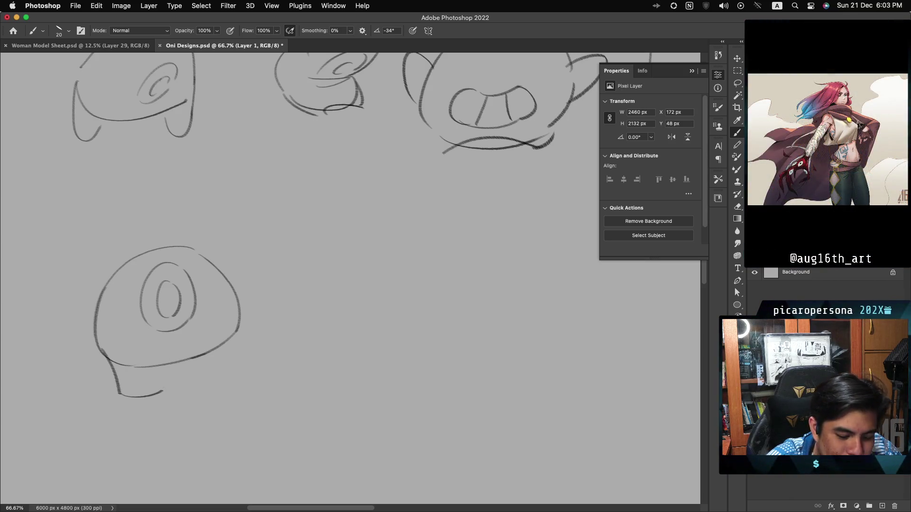
{"action": "left_click_drag", "start_coordinate": [165, 366], "coordinate": [205, 355]}
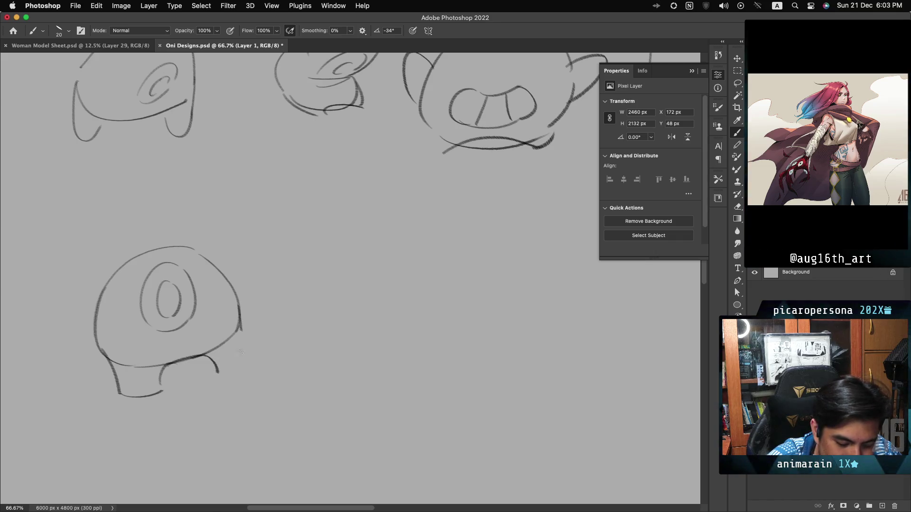
{"action": "left_click_drag", "start_coordinate": [241, 328], "coordinate": [244, 374]}
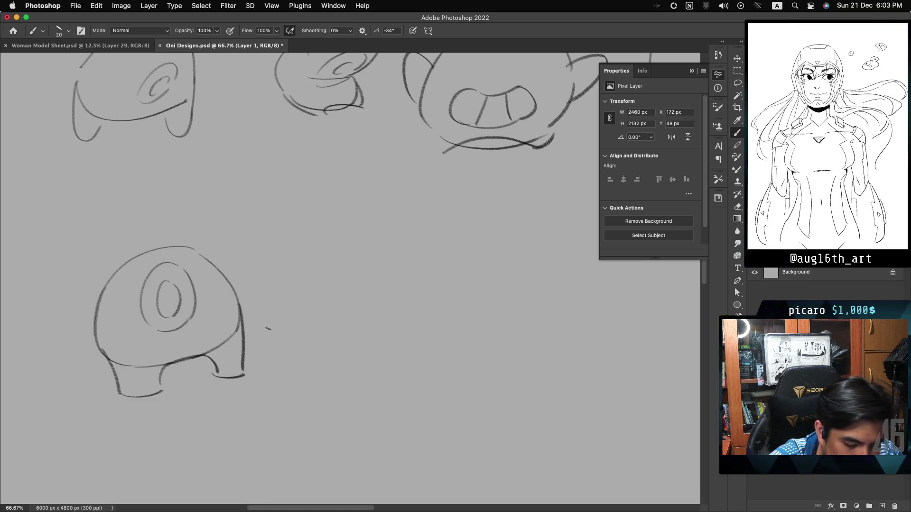
Add curled toes to both feet, then undo part of the right foot's toes
{"action": "mouse_move", "coordinate": [122, 390]}
{"action": "left_mouse_down"}
{"action": "mouse_move", "coordinate": [127, 401]}
{"action": "mouse_move", "coordinate": [167, 388]}
{"action": "left_mouse_up"}
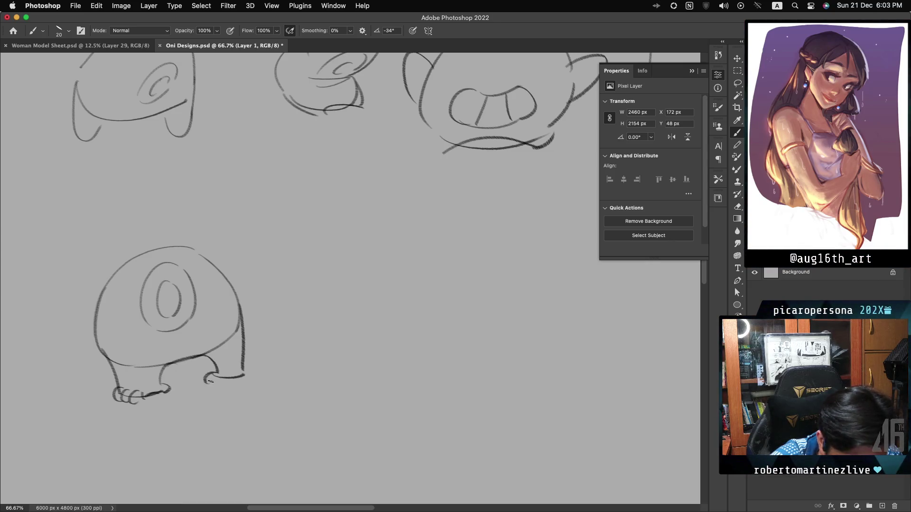
{"action": "left_click_drag", "start_coordinate": [234, 373], "coordinate": [252, 377]}
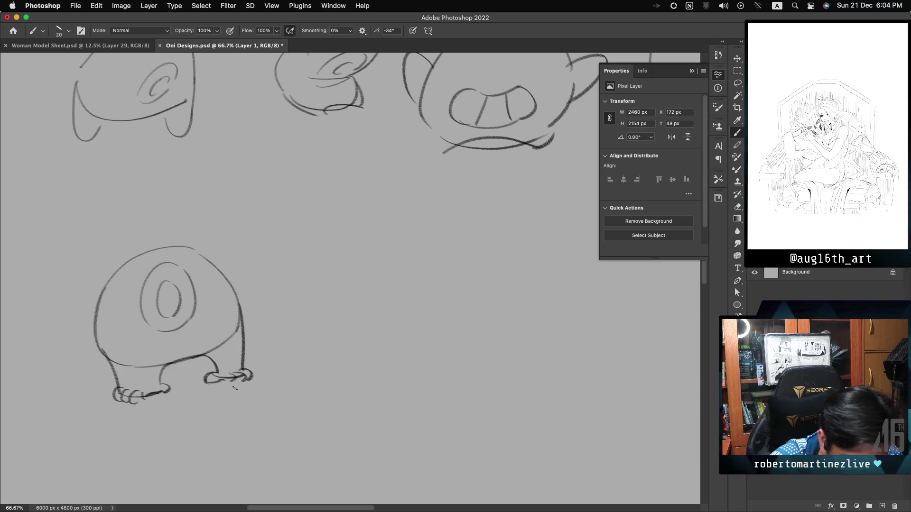
{"action": "key", "text": "cmd+z"}
{"action": "key", "text": "super+z"}
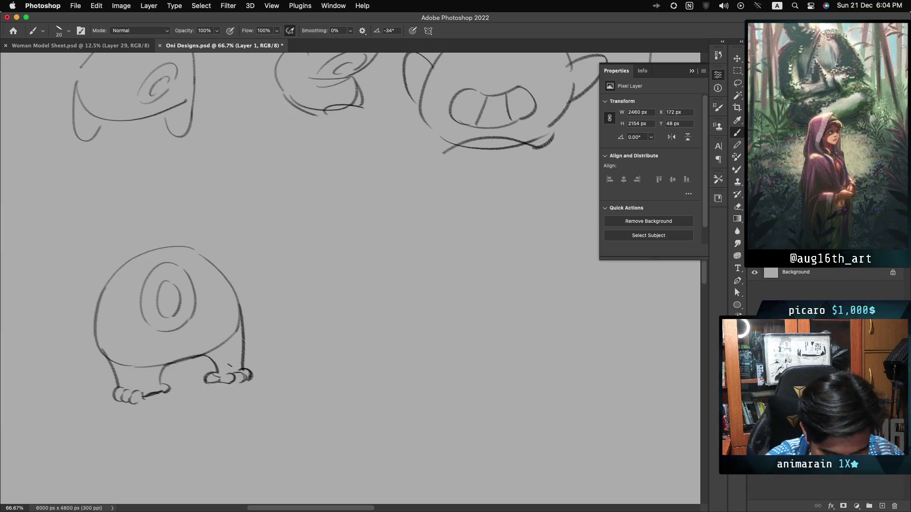
Try a redrawn left contour and an antenna on the head, undoing both
{"action": "left_click_drag", "start_coordinate": [107, 280], "coordinate": [112, 361]}
{"action": "key", "text": "ctrl+z"}
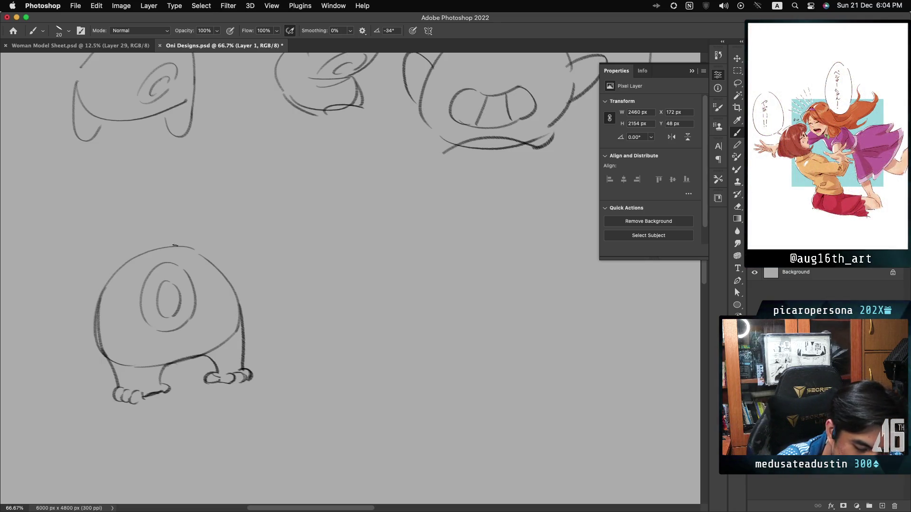
{"action": "left_click_drag", "start_coordinate": [176, 245], "coordinate": [195, 212]}
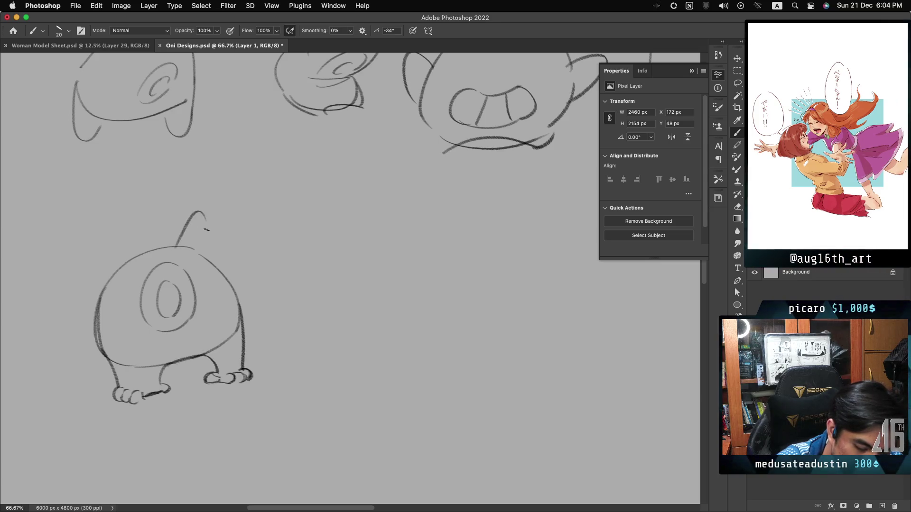
{"action": "key", "text": "cmd+z"}
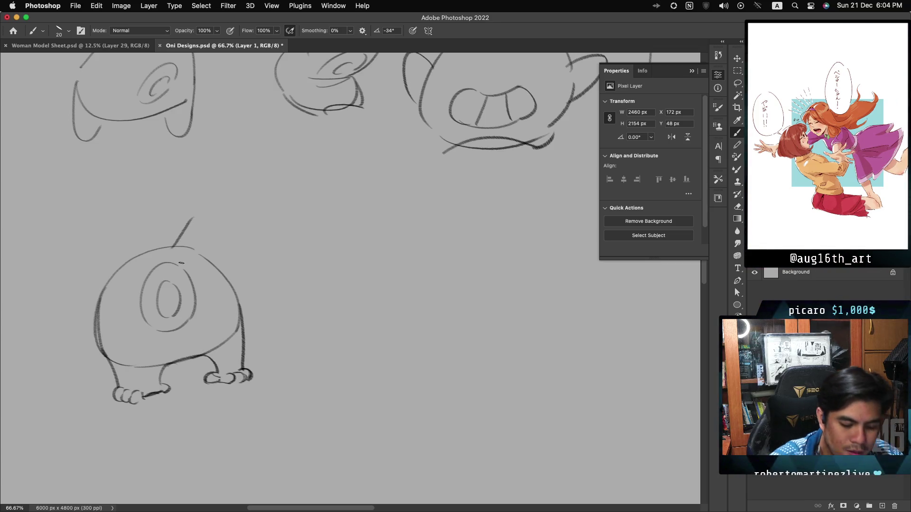
{"action": "key", "text": "cmd+z"}
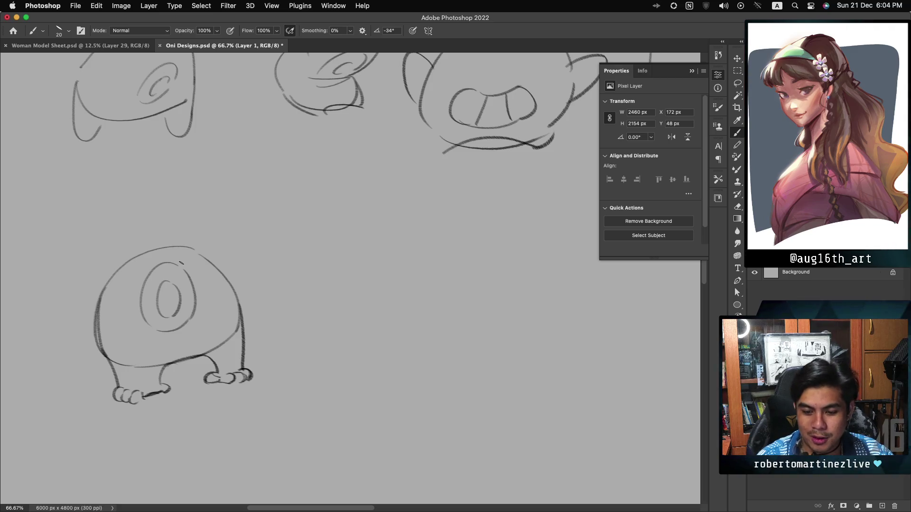
{"action": "scroll", "coordinate": [181, 263], "scroll_direction": "down", "scroll_amount": 3}
Lasso the one-eyed creature, Option-drag a copy to its right, and deselect
{"action": "scroll", "coordinate": [161, 266], "scroll_direction": "down", "scroll_amount": 1}
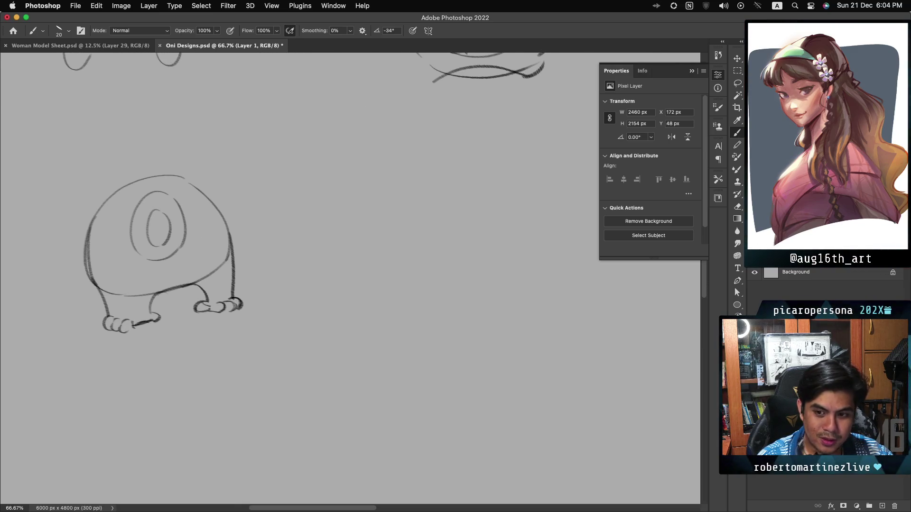
{"action": "key", "text": "l"}
{"action": "mouse_move", "coordinate": [245, 160]}
{"action": "left_mouse_down"}
{"action": "mouse_move", "coordinate": [71, 257]}
{"action": "mouse_move", "coordinate": [253, 247]}
{"action": "left_mouse_up"}
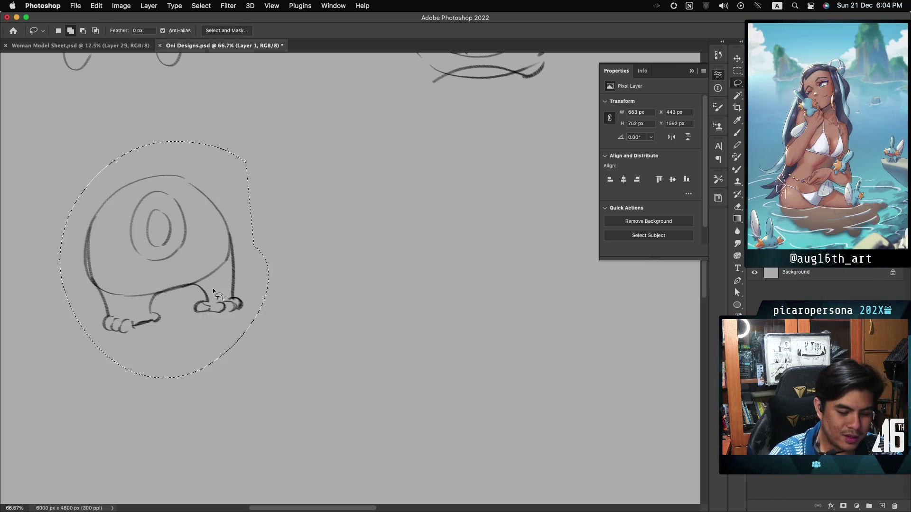
{"action": "left_click_drag", "start_coordinate": [216, 309], "coordinate": [433, 308]}
{"action": "key", "text": "ctrl+d"}
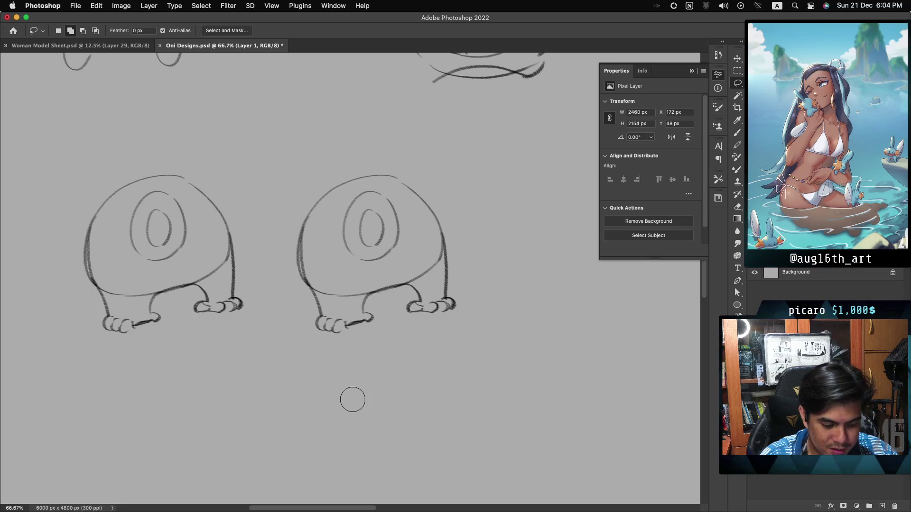
Erase the toes and leg curl on the copy's feet
{"action": "key", "text": "b"}
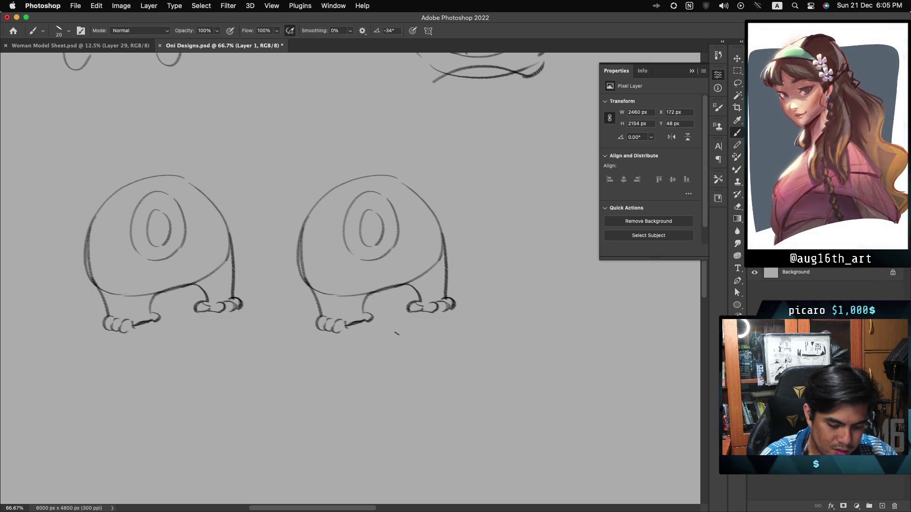
{"action": "mouse_move", "coordinate": [332, 340]}
{"action": "left_mouse_down"}
{"action": "mouse_move", "coordinate": [338, 326]}
{"action": "mouse_move", "coordinate": [371, 319]}
{"action": "left_mouse_up"}
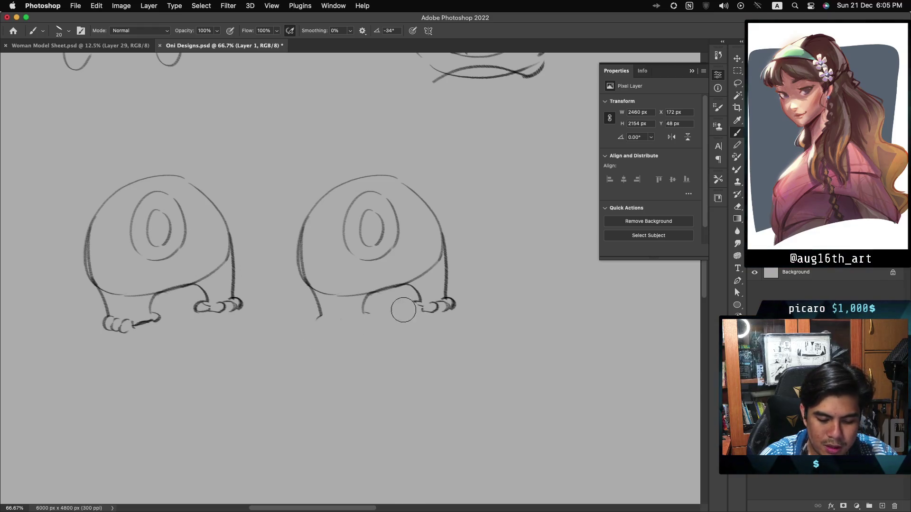
{"action": "left_click", "coordinate": [448, 307]}
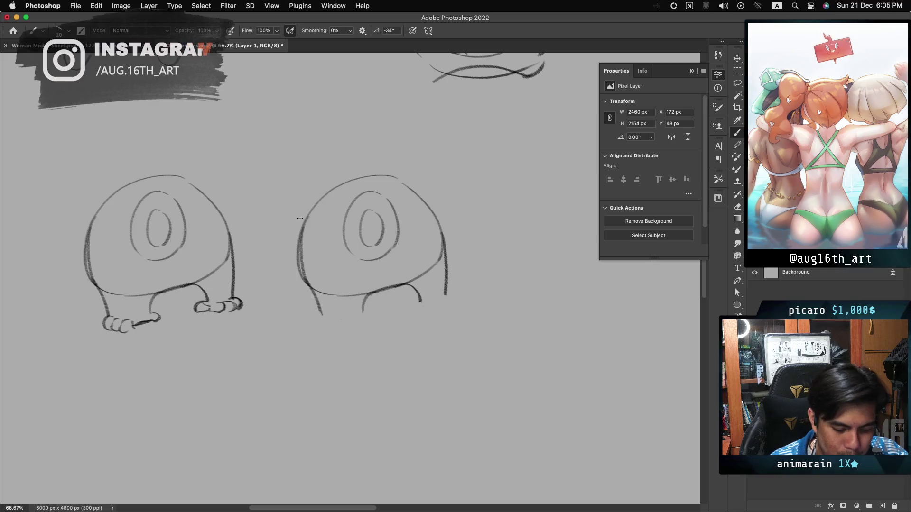
Sketch trial arms and raised hands beside the copy, then undo them
{"action": "left_click_drag", "start_coordinate": [296, 229], "coordinate": [297, 192]}
{"action": "mouse_move", "coordinate": [296, 152]}
{"action": "left_mouse_down"}
{"action": "mouse_move", "coordinate": [313, 148]}
{"action": "mouse_move", "coordinate": [315, 178]}
{"action": "left_mouse_up"}
{"action": "mouse_move", "coordinate": [384, 180]}
{"action": "left_mouse_down"}
{"action": "mouse_move", "coordinate": [379, 134]}
{"action": "mouse_move", "coordinate": [394, 129]}
{"action": "mouse_move", "coordinate": [401, 154]}
{"action": "left_mouse_up"}
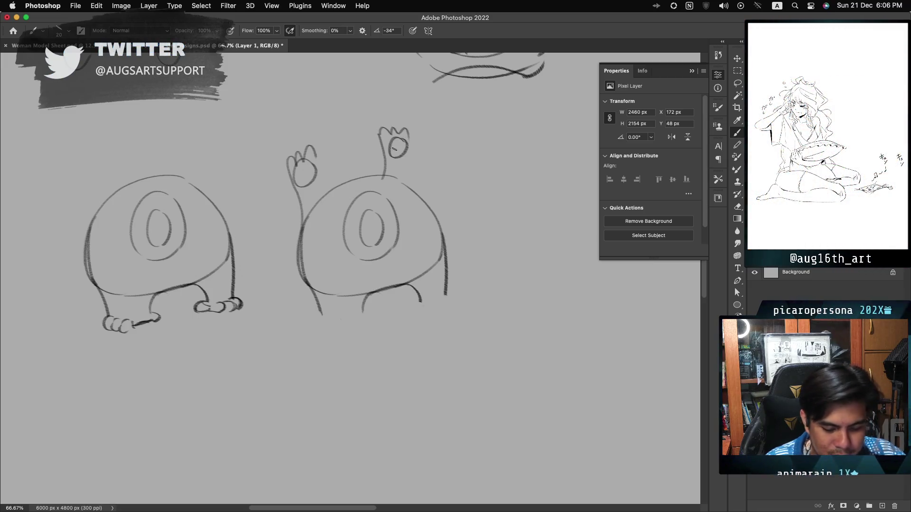
{"action": "key", "text": "ctrl+z"}
{"action": "key", "text": "ctrl+z"}
{"action": "key", "text": "ctrl+z"}
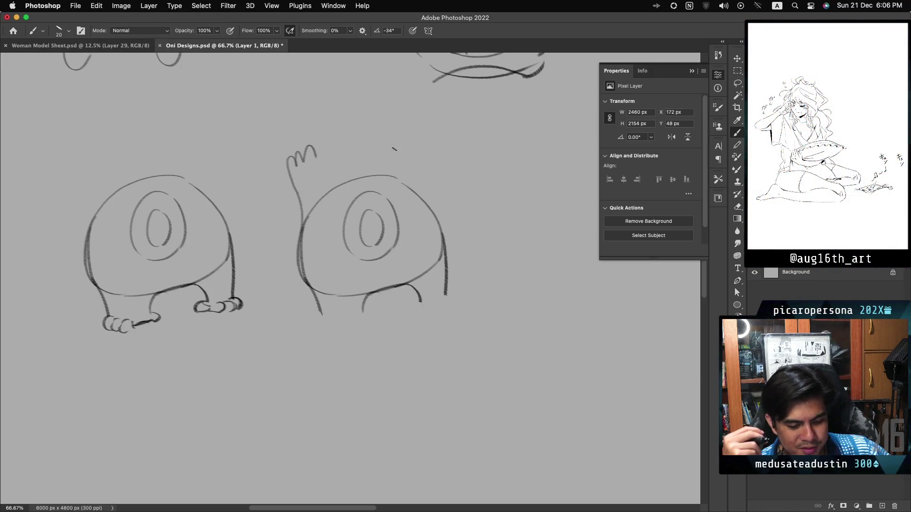
{"action": "key", "text": "ctrl+z"}
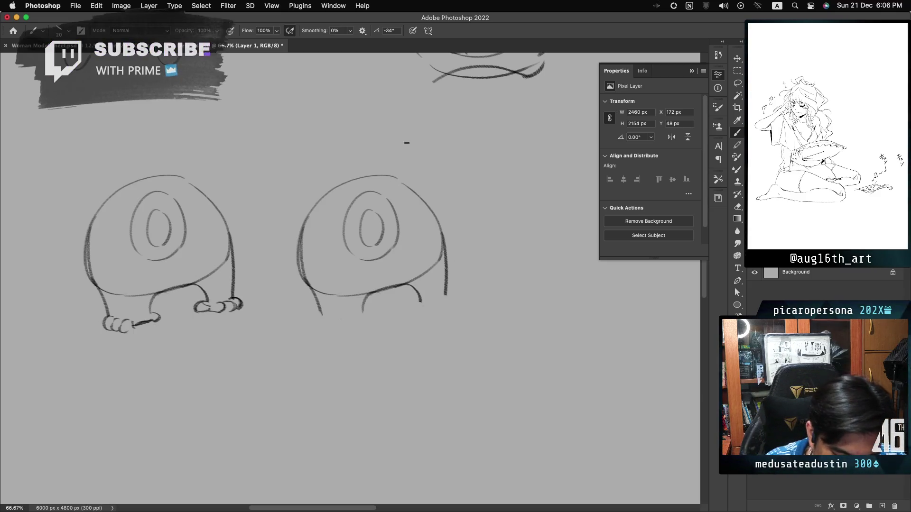
Draw a pointed horn on the copy's head after retrying the horn strokes
{"action": "mouse_move", "coordinate": [392, 177]}
{"action": "left_mouse_down"}
{"action": "mouse_move", "coordinate": [401, 153]}
{"action": "mouse_move", "coordinate": [423, 194]}
{"action": "left_mouse_up"}
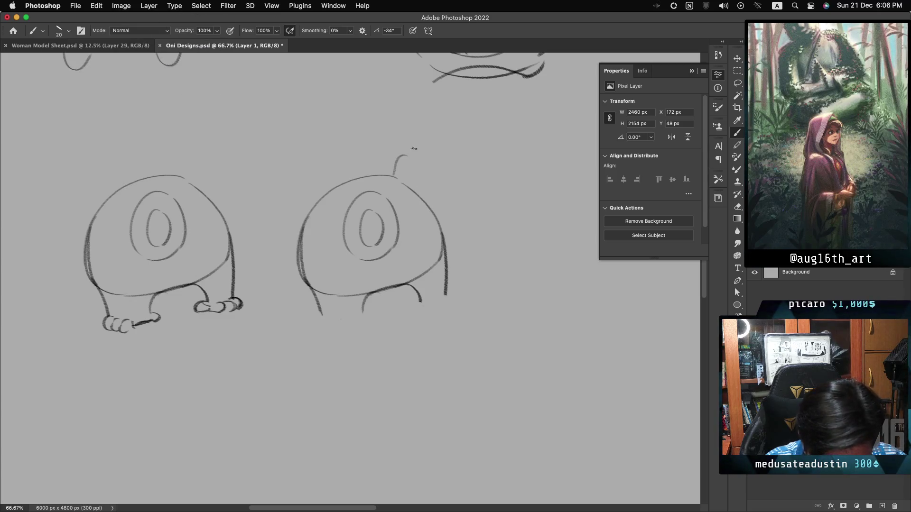
{"action": "key", "text": "ctrl+z"}
{"action": "left_click_drag", "start_coordinate": [376, 174], "coordinate": [400, 146]}
{"action": "key", "text": "ctrl+z"}
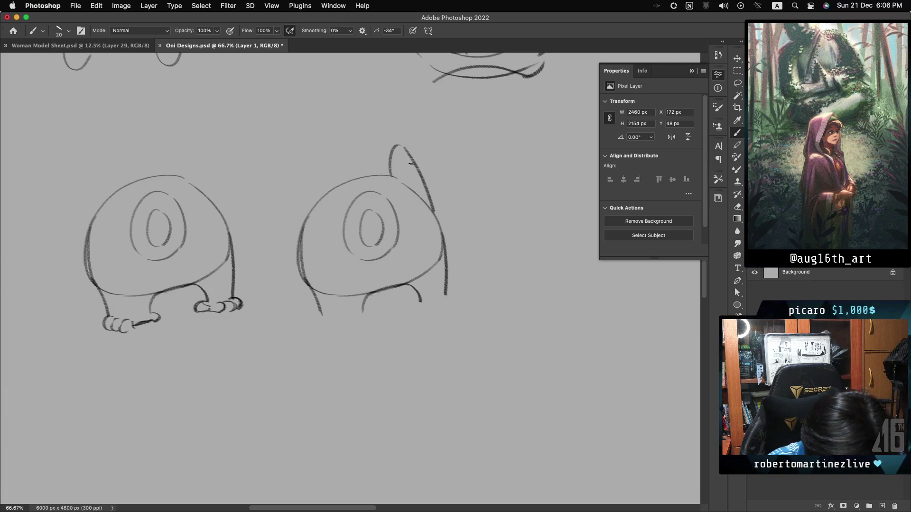
{"action": "mouse_move", "coordinate": [325, 197]}
{"action": "left_mouse_down"}
{"action": "mouse_move", "coordinate": [309, 174]}
{"action": "mouse_move", "coordinate": [295, 195]}
{"action": "mouse_move", "coordinate": [292, 237]}
{"action": "left_mouse_up"}
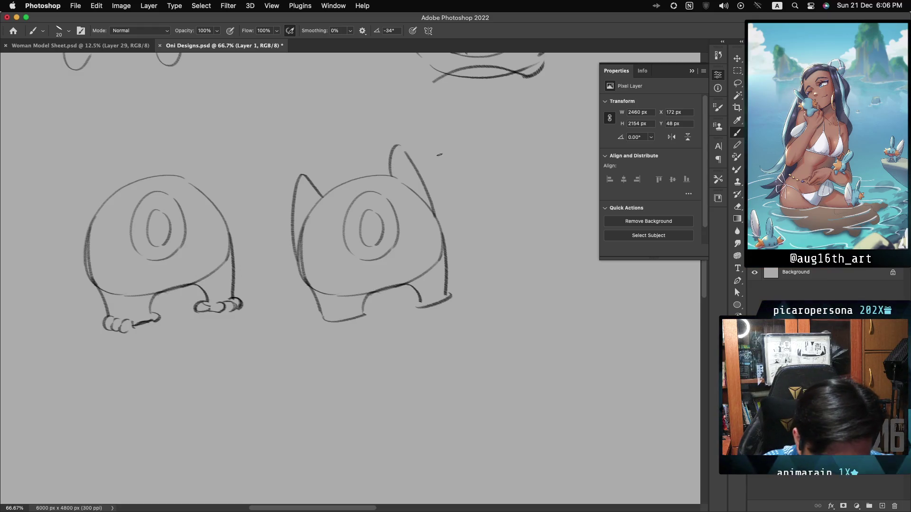
Lasso the horned copy, try a Free Transform rotation of about 13°, then cancel and deselect
{"action": "key", "text": "l"}
{"action": "mouse_move", "coordinate": [389, 120]}
{"action": "left_mouse_down"}
{"action": "mouse_move", "coordinate": [295, 143]}
{"action": "mouse_move", "coordinate": [479, 227]}
{"action": "mouse_move", "coordinate": [491, 208]}
{"action": "mouse_move", "coordinate": [525, 243]}
{"action": "mouse_move", "coordinate": [524, 259]}
{"action": "left_mouse_up"}
{"action": "key", "text": "super+t"}
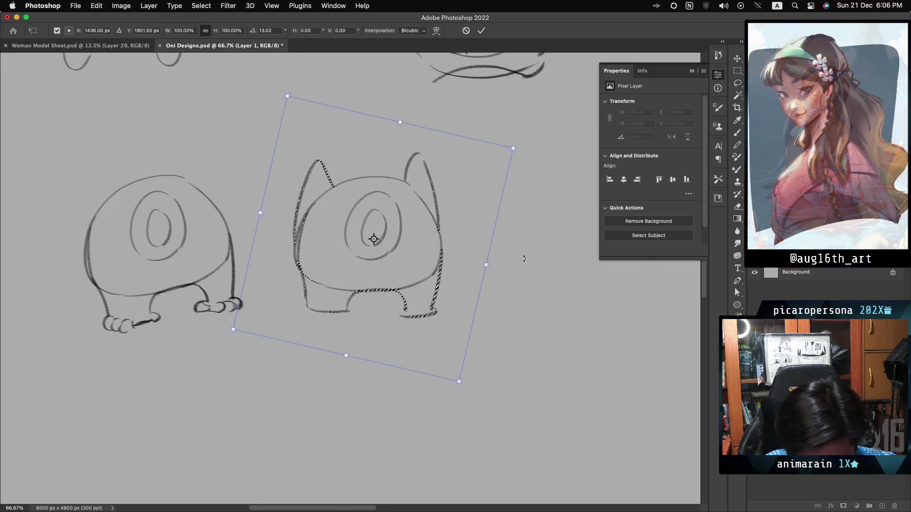
{"action": "key", "text": "Escape"}
{"action": "key", "text": "super+d"}
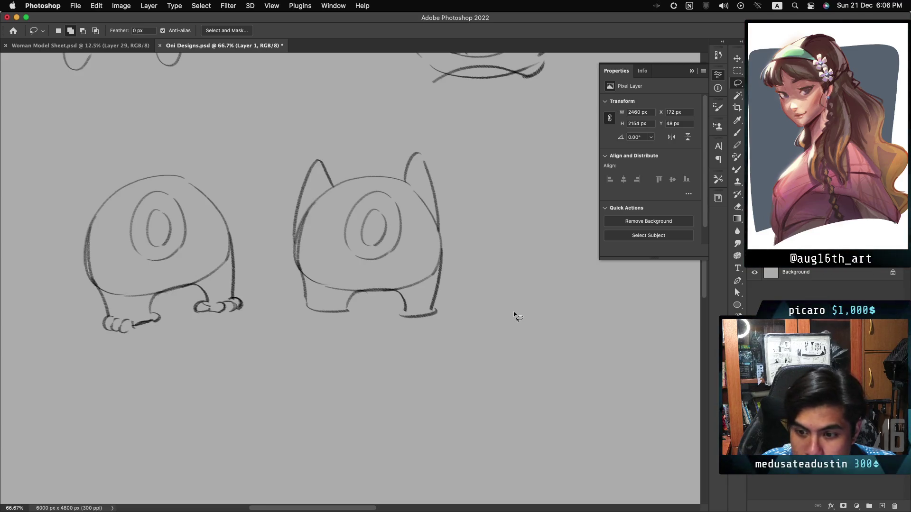
Erase the lines between the horned creature's legs with the Eraser
{"action": "key", "text": "e"}
{"action": "mouse_move", "coordinate": [349, 309]}
{"action": "left_mouse_down"}
{"action": "mouse_move", "coordinate": [375, 292]}
{"action": "mouse_move", "coordinate": [413, 311]}
{"action": "mouse_move", "coordinate": [308, 314]}
{"action": "mouse_move", "coordinate": [302, 286]}
{"action": "left_mouse_up"}
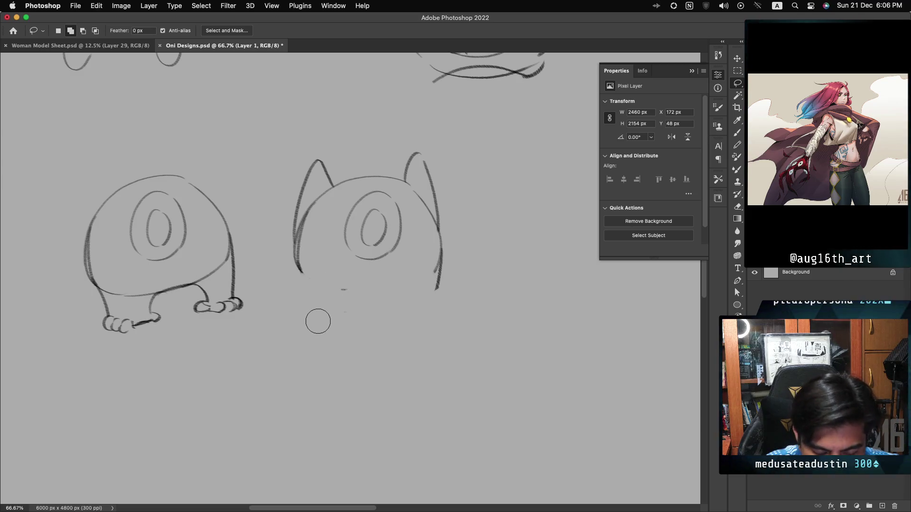
{"action": "key", "text": "b"}
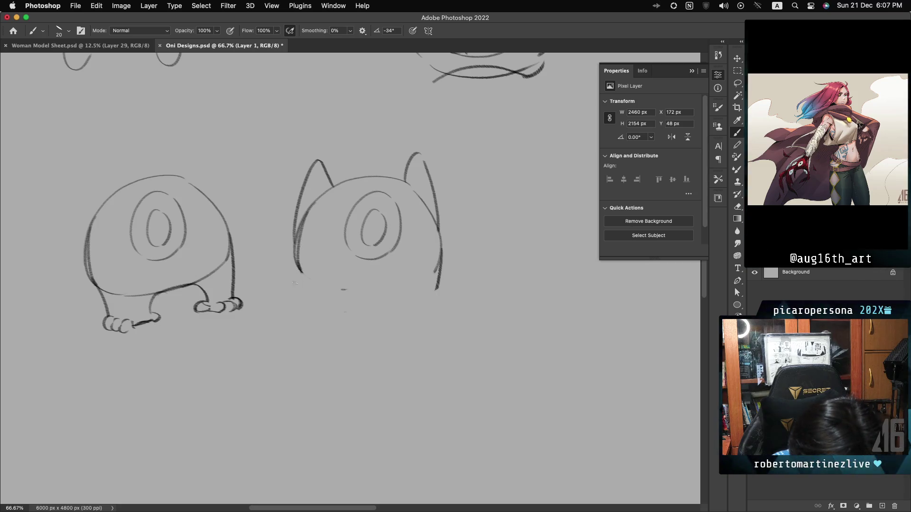
Redraw the horned creature's lower body as an arch standing on two stubby legs
{"action": "left_click_drag", "start_coordinate": [299, 274], "coordinate": [292, 312]}
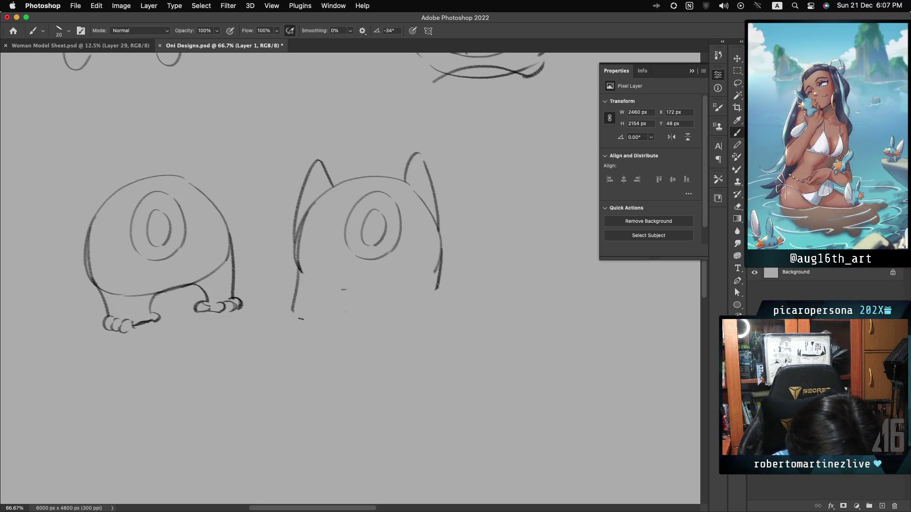
{"action": "key", "text": "cmd+z"}
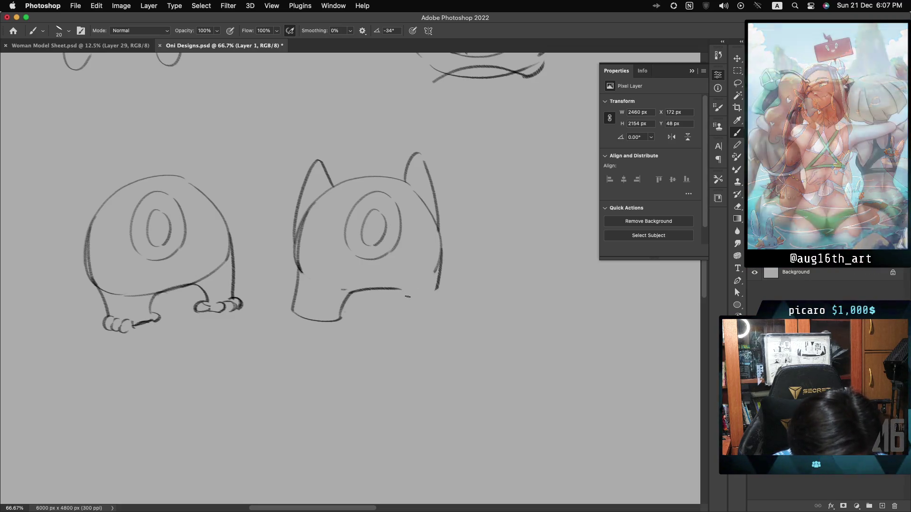
{"action": "left_click_drag", "start_coordinate": [403, 293], "coordinate": [411, 310]}
{"action": "left_click_drag", "start_coordinate": [440, 237], "coordinate": [452, 289]}
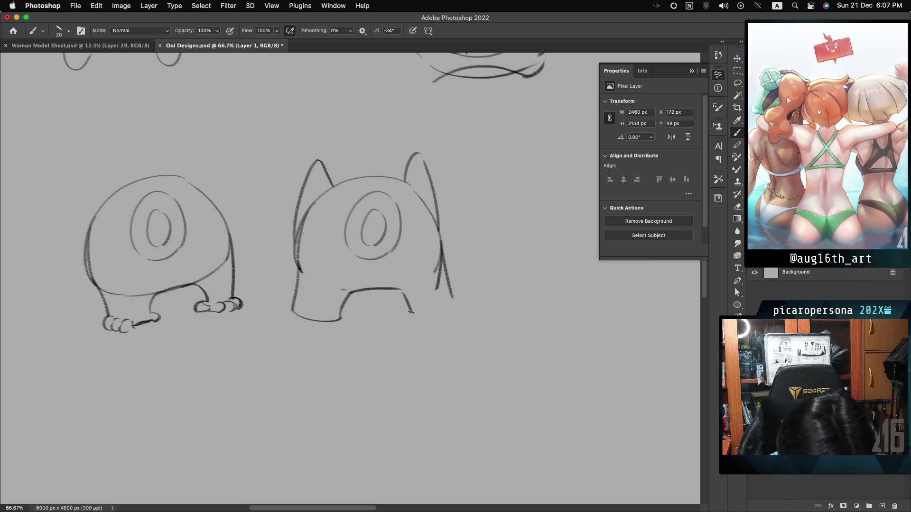
{"action": "left_click_drag", "start_coordinate": [411, 308], "coordinate": [426, 315]}
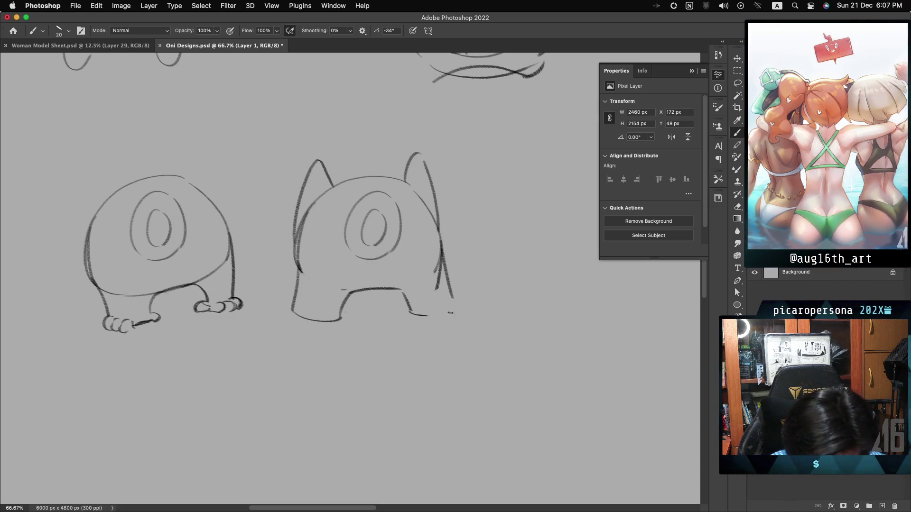
{"action": "key", "text": "cmd+z"}
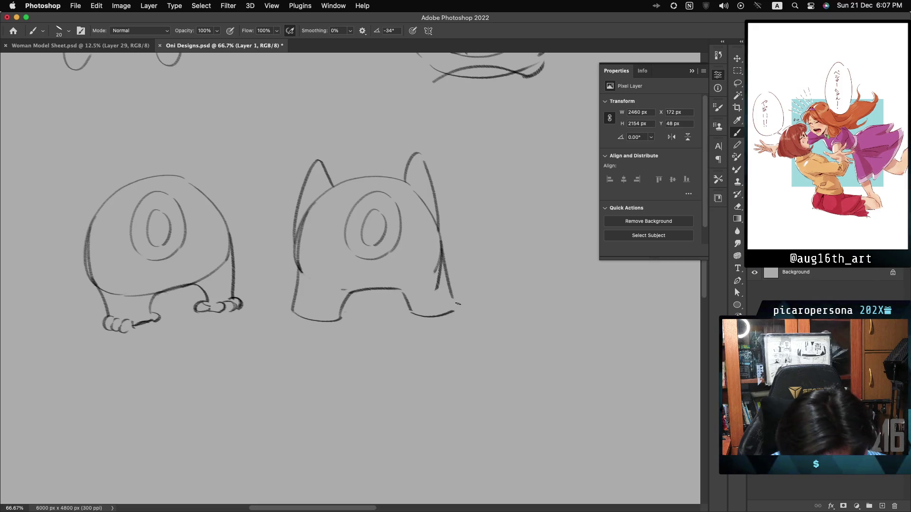
{"action": "left_click_drag", "start_coordinate": [452, 308], "coordinate": [457, 304]}
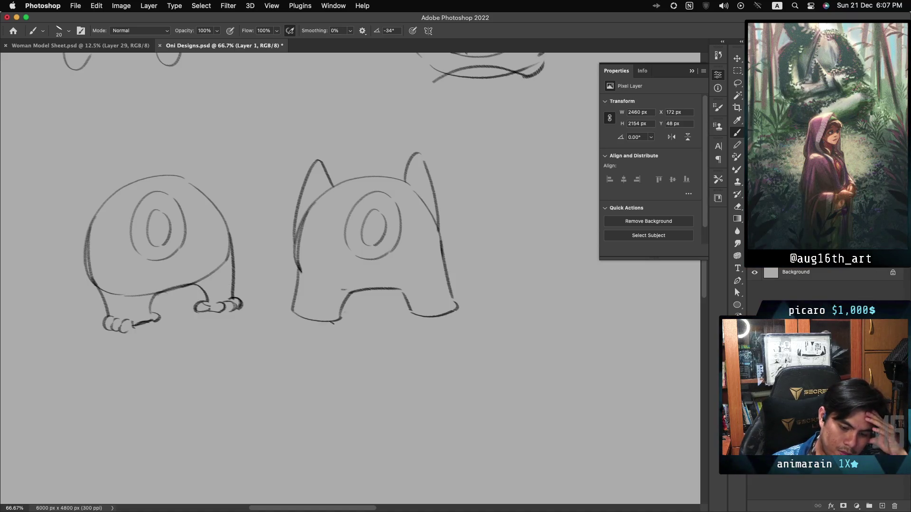
Fill the creature's pupil with dark hatching
{"action": "mouse_move", "coordinate": [368, 223]}
{"action": "left_mouse_down"}
{"action": "mouse_move", "coordinate": [375, 243]}
{"action": "mouse_move", "coordinate": [375, 210]}
{"action": "left_mouse_up"}
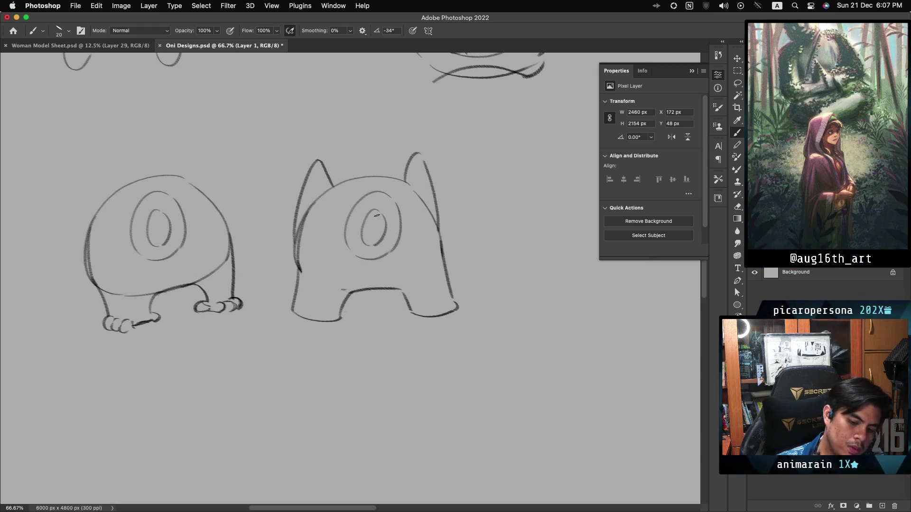
{"action": "mouse_move", "coordinate": [364, 228]}
{"action": "left_mouse_down"}
{"action": "mouse_move", "coordinate": [370, 237]}
{"action": "mouse_move", "coordinate": [378, 228]}
{"action": "left_mouse_up"}
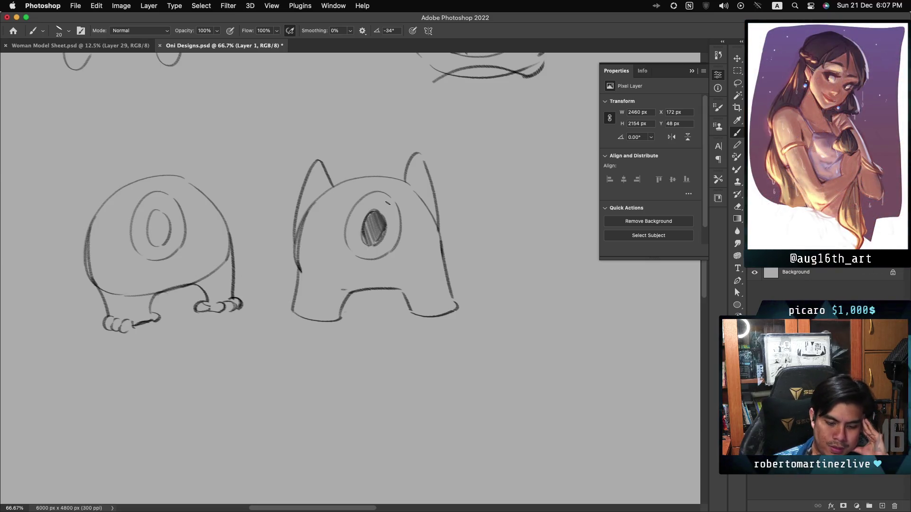
{"action": "scroll", "coordinate": [303, 237], "scroll_direction": "right", "scroll_amount": 6}
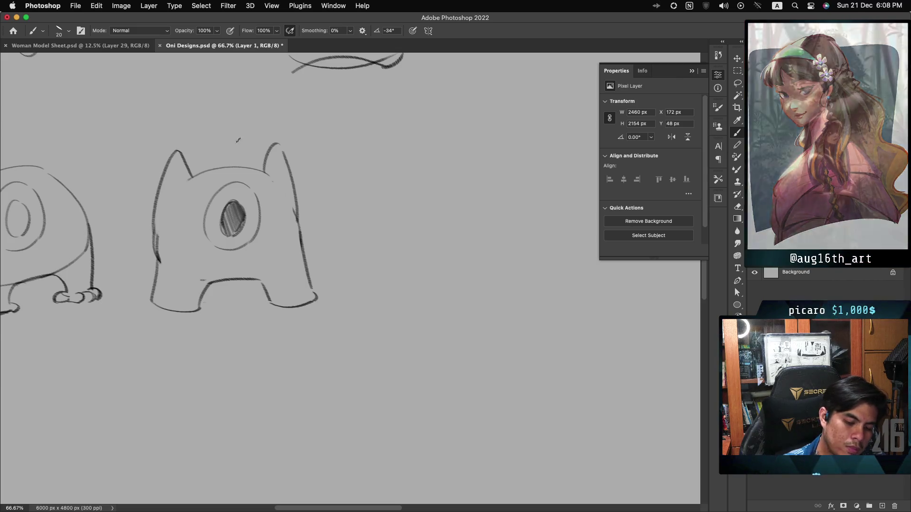
{"action": "key", "text": "l"}
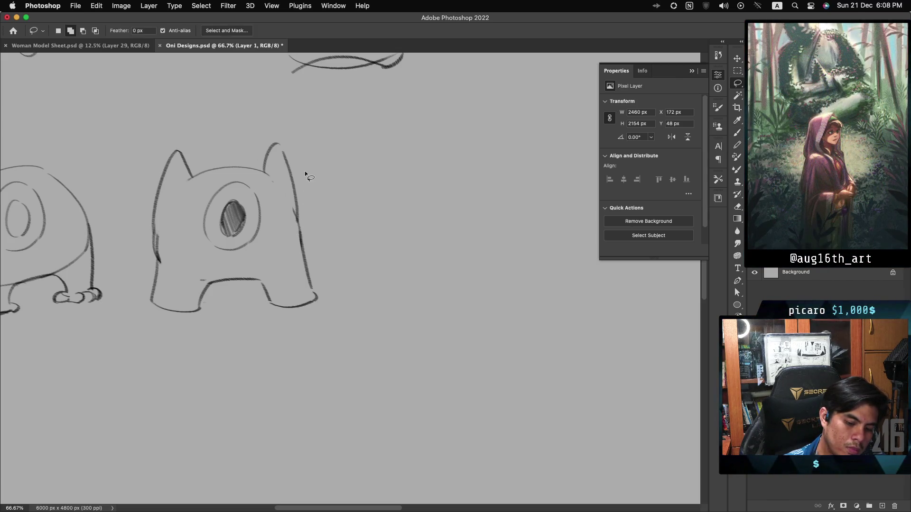
Lasso the middle one-eyed creature, Alt-drag a copy to its right, and deselect
{"action": "left_click_drag", "start_coordinate": [254, 356], "coordinate": [308, 169]}
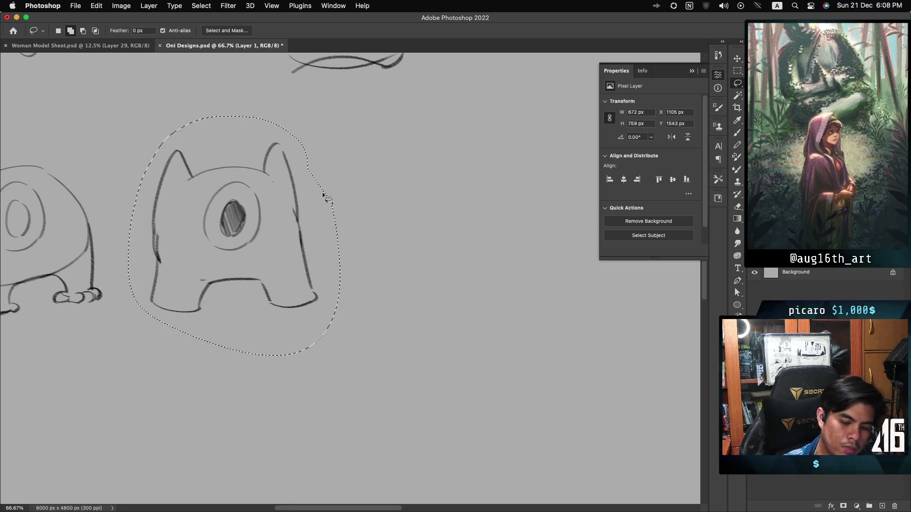
{"action": "left_click_drag", "start_coordinate": [239, 231], "coordinate": [459, 217]}
{"action": "key", "text": "super+d"}
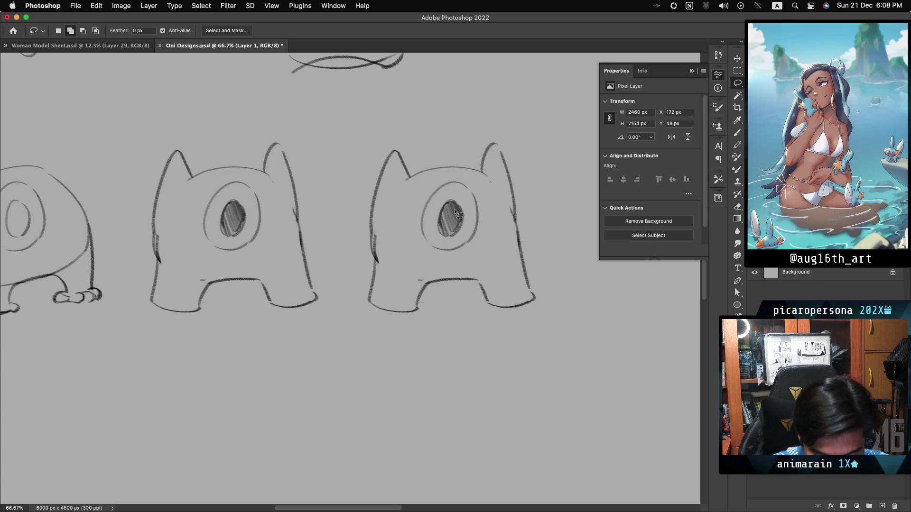
Nudge the copy slightly lower with Free Transform, then erase the hooked lower-left stroke
{"action": "mouse_move", "coordinate": [508, 137]}
{"action": "left_mouse_down"}
{"action": "mouse_move", "coordinate": [340, 213]}
{"action": "mouse_move", "coordinate": [544, 284]}
{"action": "mouse_move", "coordinate": [512, 139]}
{"action": "left_mouse_up"}
{"action": "key", "text": "super+t"}
{"action": "left_click_drag", "start_coordinate": [506, 270], "coordinate": [504, 282]}
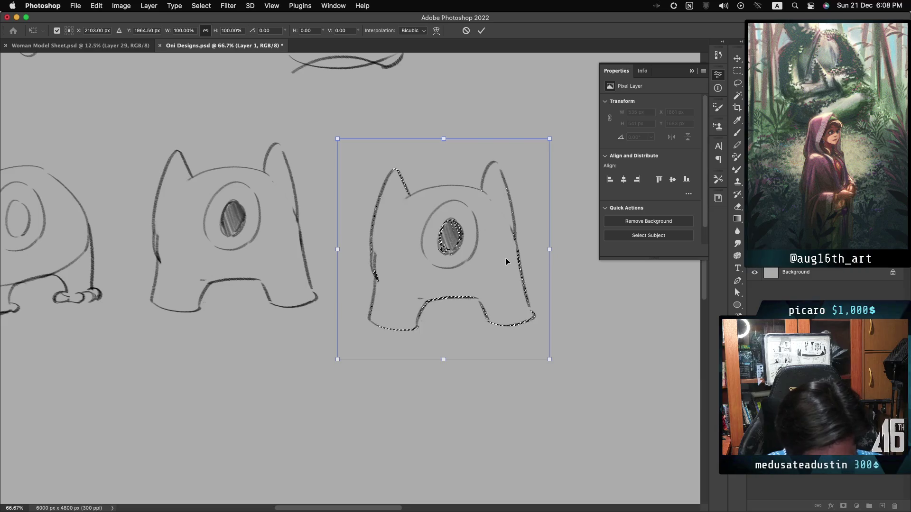
{"action": "key", "text": "Return"}
{"action": "key", "text": "super+d"}
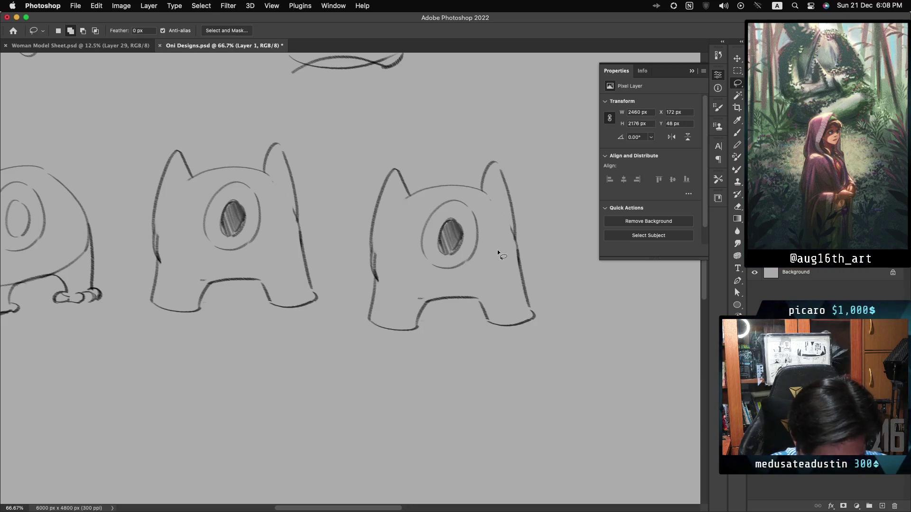
{"action": "mouse_move", "coordinate": [392, 327]}
{"action": "left_mouse_down"}
{"action": "mouse_move", "coordinate": [414, 311]}
{"action": "mouse_move", "coordinate": [406, 303]}
{"action": "mouse_move", "coordinate": [501, 327]}
{"action": "left_mouse_up"}
Erase the lower part of a side line and extend the creature's left side downward
{"action": "left_click_drag", "start_coordinate": [526, 296], "coordinate": [519, 258]}
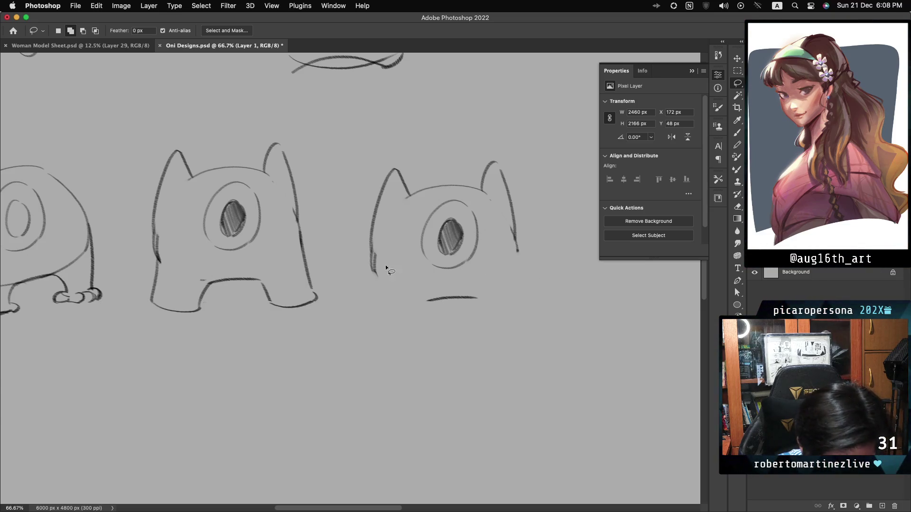
{"action": "key", "text": "b"}
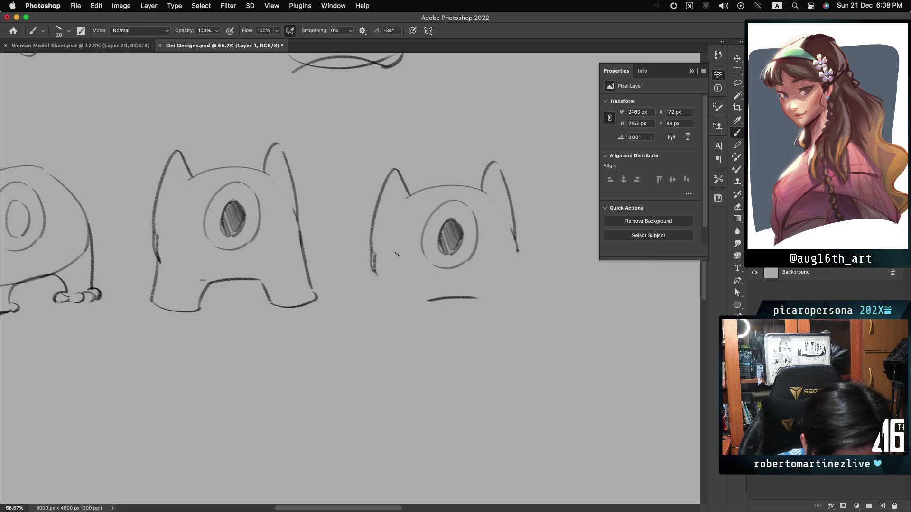
{"action": "left_click_drag", "start_coordinate": [371, 263], "coordinate": [354, 280]}
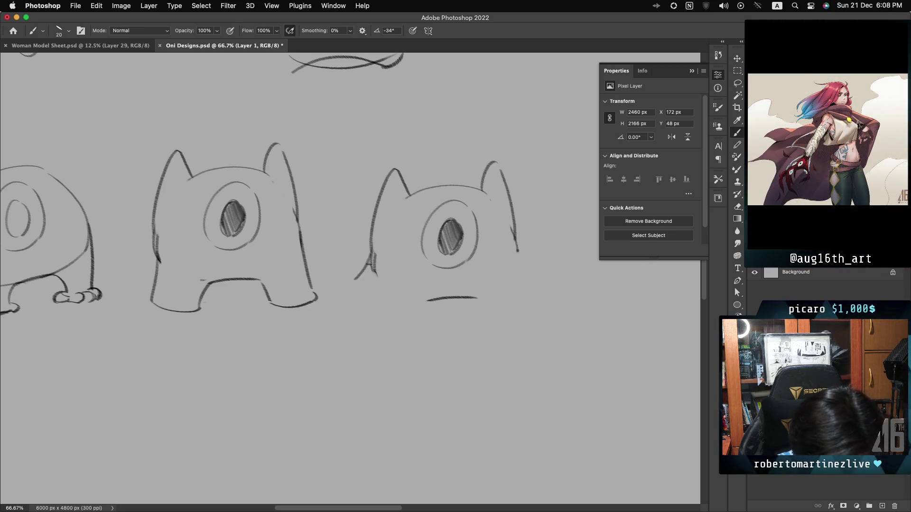
{"action": "key", "text": "ctrl+z"}
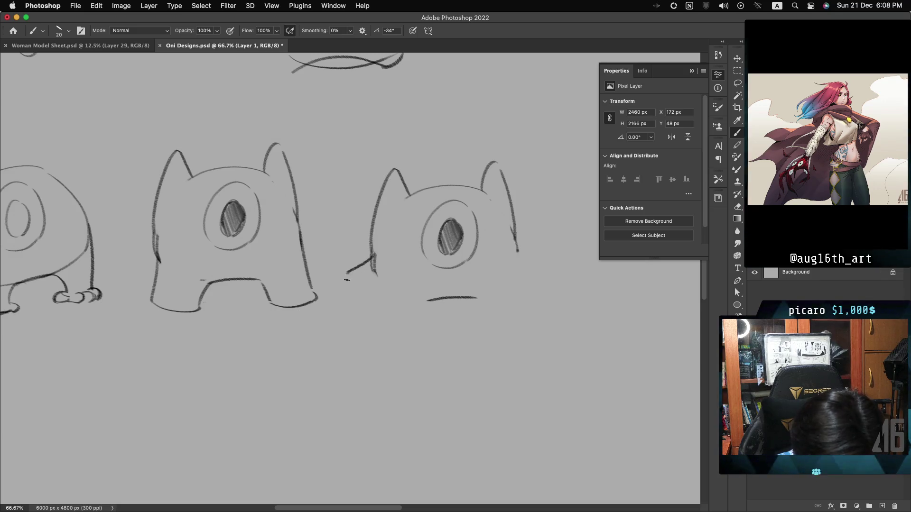
{"action": "left_click_drag", "start_coordinate": [346, 270], "coordinate": [344, 297]}
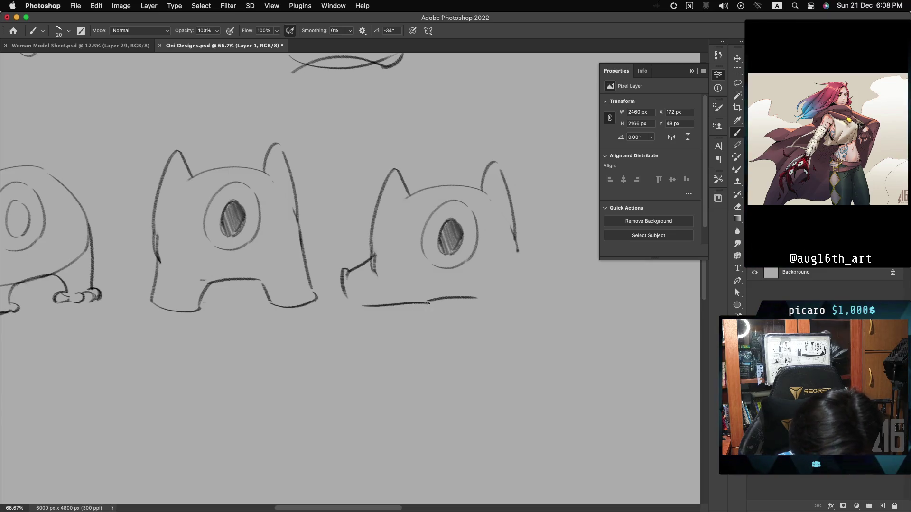
Try a snout and closing bottom line, then erase the front-left leg and snout strokes
{"action": "left_click_drag", "start_coordinate": [516, 236], "coordinate": [556, 247]}
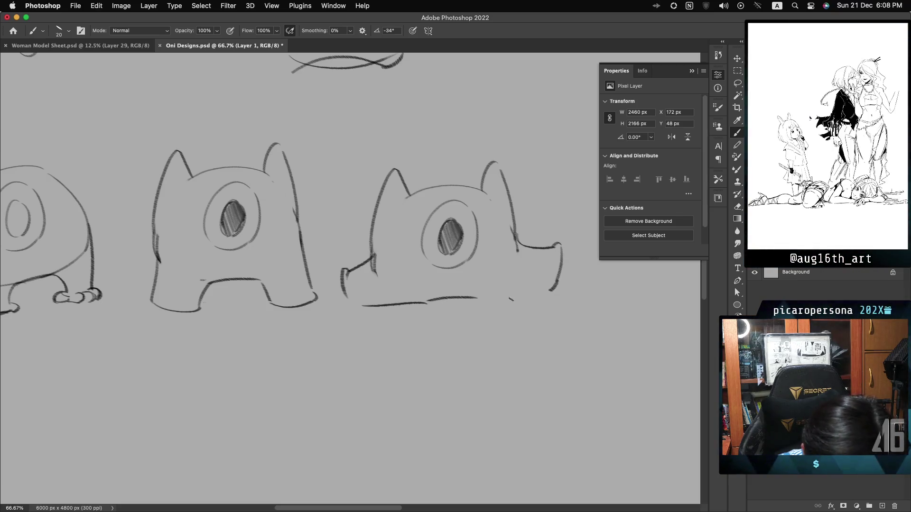
{"action": "left_click_drag", "start_coordinate": [479, 298], "coordinate": [551, 292]}
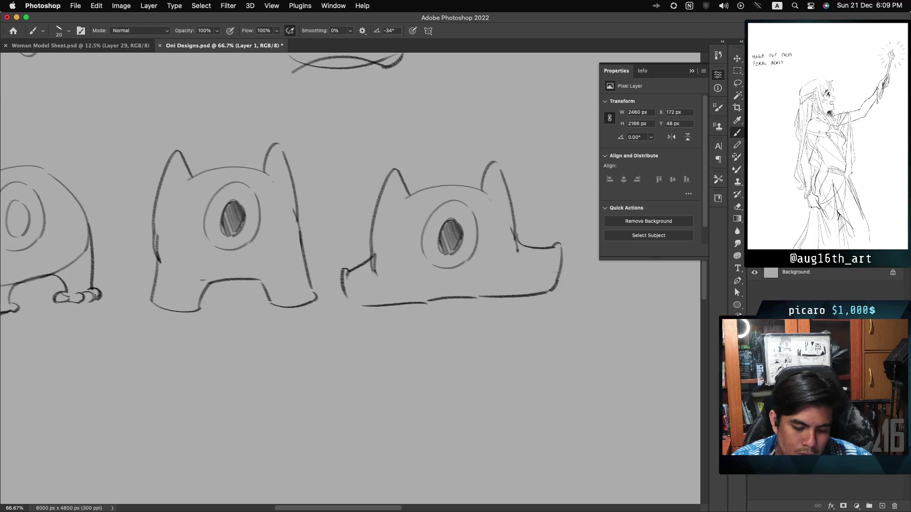
{"action": "left_click_drag", "start_coordinate": [550, 271], "coordinate": [562, 276]}
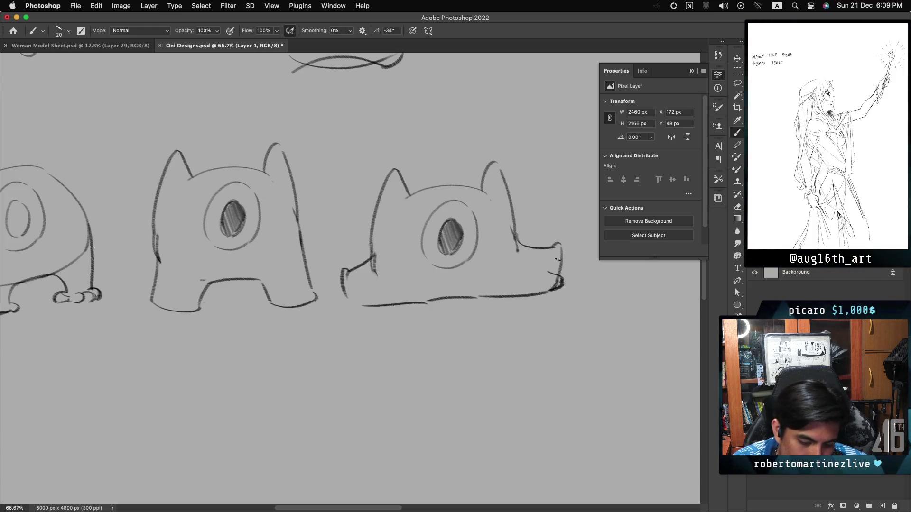
{"action": "left_click_drag", "start_coordinate": [355, 288], "coordinate": [352, 307]}
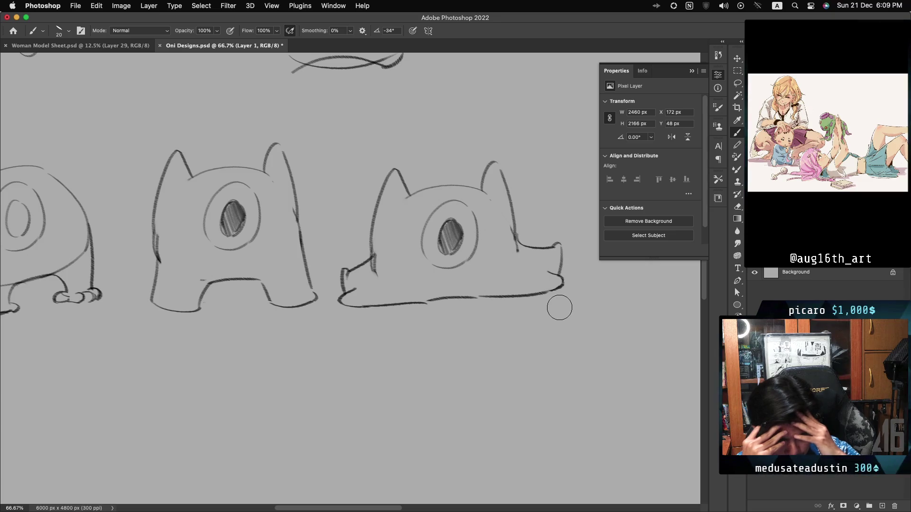
{"action": "mouse_move", "coordinate": [347, 275]}
{"action": "left_mouse_down"}
{"action": "mouse_move", "coordinate": [349, 263]}
{"action": "mouse_move", "coordinate": [397, 317]}
{"action": "mouse_move", "coordinate": [435, 318]}
{"action": "left_mouse_up"}
{"action": "left_click_drag", "start_coordinate": [562, 304], "coordinate": [530, 242]}
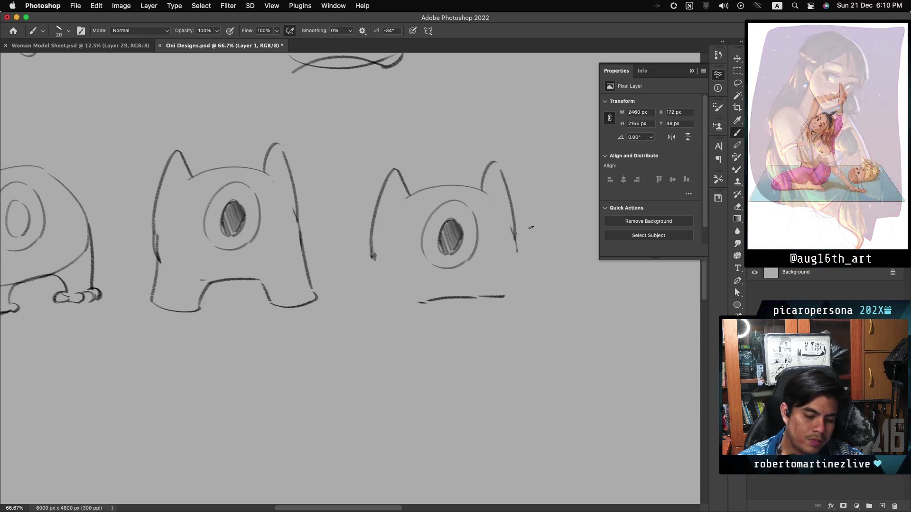
Draw round puffed cheek curves on both lower sides of the third creature's face
{"action": "left_click_drag", "start_coordinate": [377, 253], "coordinate": [418, 300]}
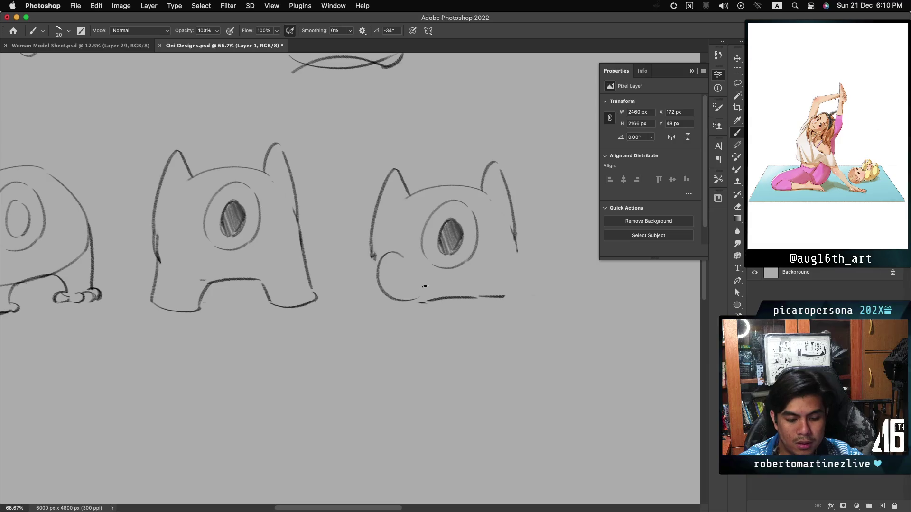
{"action": "key", "text": "super+z"}
{"action": "key", "text": "super+z"}
{"action": "left_click_drag", "start_coordinate": [416, 262], "coordinate": [425, 303]}
{"action": "left_click_drag", "start_coordinate": [505, 246], "coordinate": [491, 294]}
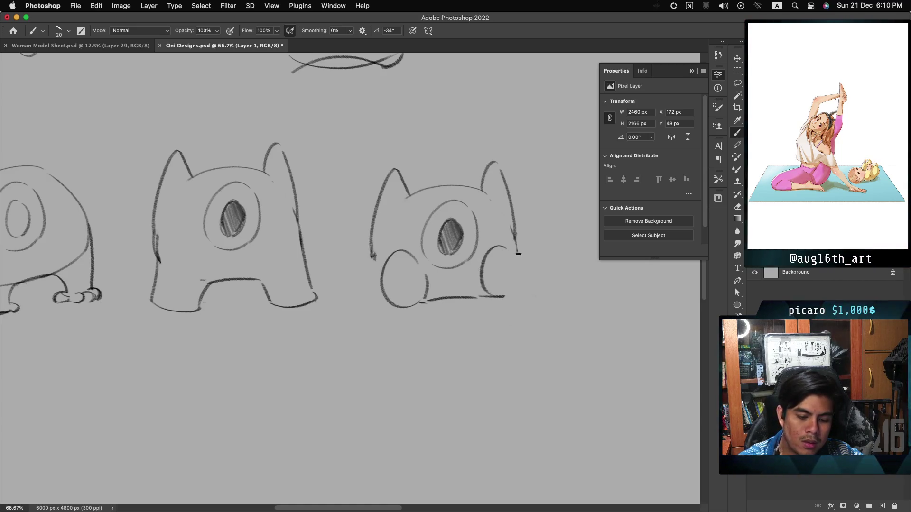
{"action": "left_click_drag", "start_coordinate": [517, 254], "coordinate": [521, 273]}
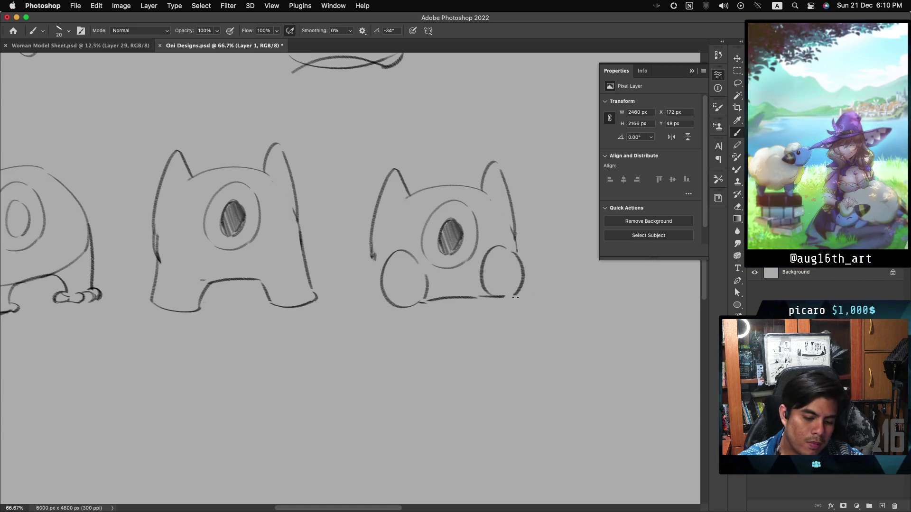
{"action": "mouse_move", "coordinate": [372, 258]}
{"action": "left_mouse_down"}
{"action": "mouse_move", "coordinate": [384, 294]}
{"action": "mouse_move", "coordinate": [399, 303]}
{"action": "left_mouse_up"}
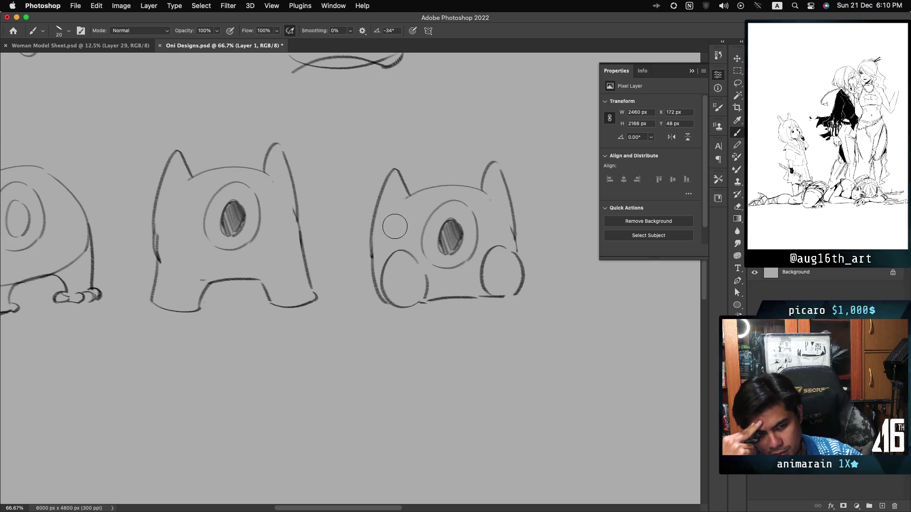
{"action": "left_click", "coordinate": [394, 226]}
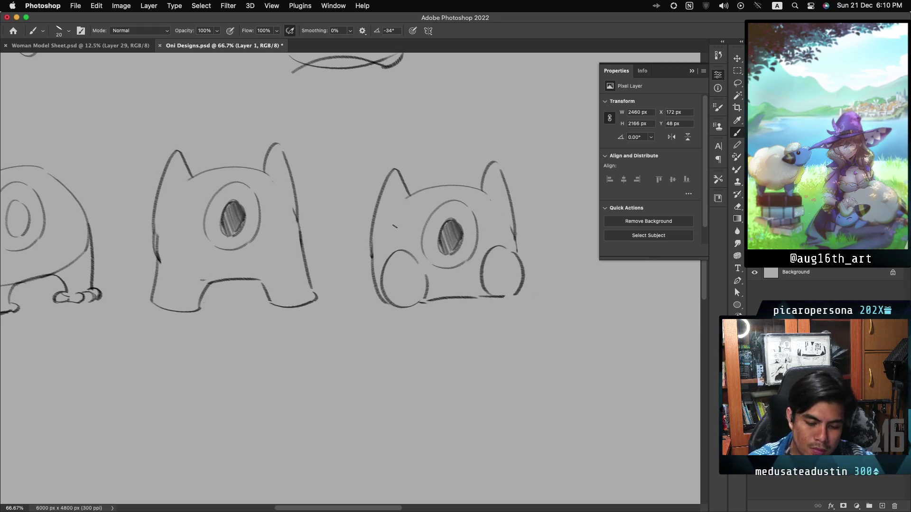
Sketch oval mouths with vertical tooth lines under the eyes of the middle and right creatures
{"action": "left_click_drag", "start_coordinate": [212, 254], "coordinate": [231, 275]}
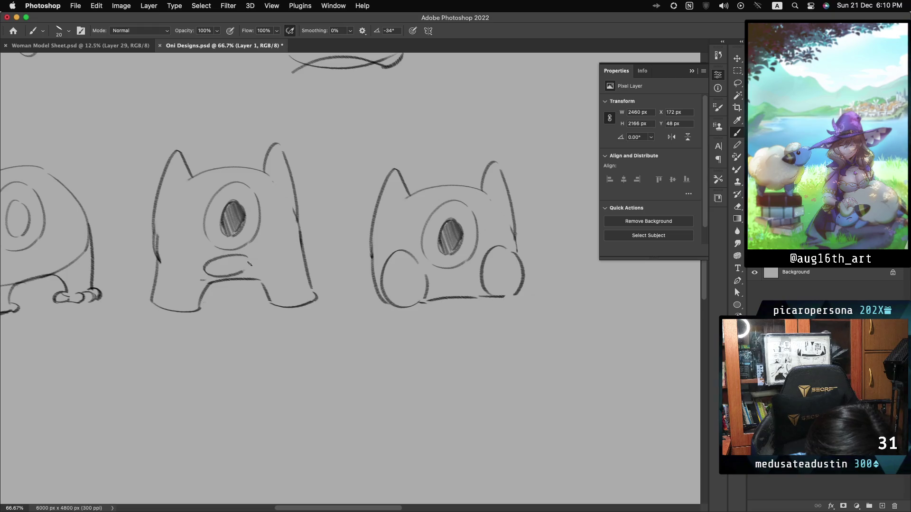
{"action": "mouse_move", "coordinate": [230, 255]}
{"action": "left_mouse_down"}
{"action": "mouse_move", "coordinate": [254, 266]}
{"action": "mouse_move", "coordinate": [222, 274]}
{"action": "mouse_move", "coordinate": [240, 273]}
{"action": "left_mouse_up"}
{"action": "left_click_drag", "start_coordinate": [231, 258], "coordinate": [231, 275]}
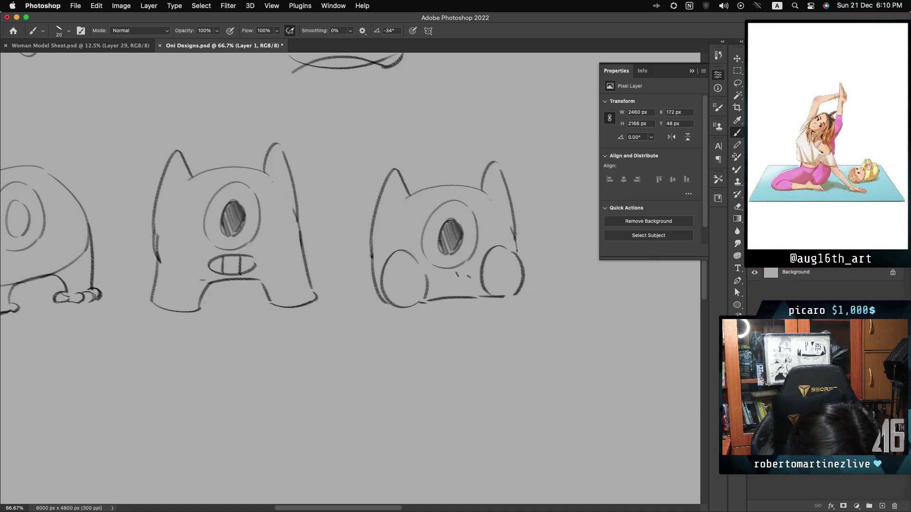
{"action": "left_click_drag", "start_coordinate": [457, 274], "coordinate": [446, 276]}
{"action": "left_click_drag", "start_coordinate": [446, 278], "coordinate": [445, 295]}
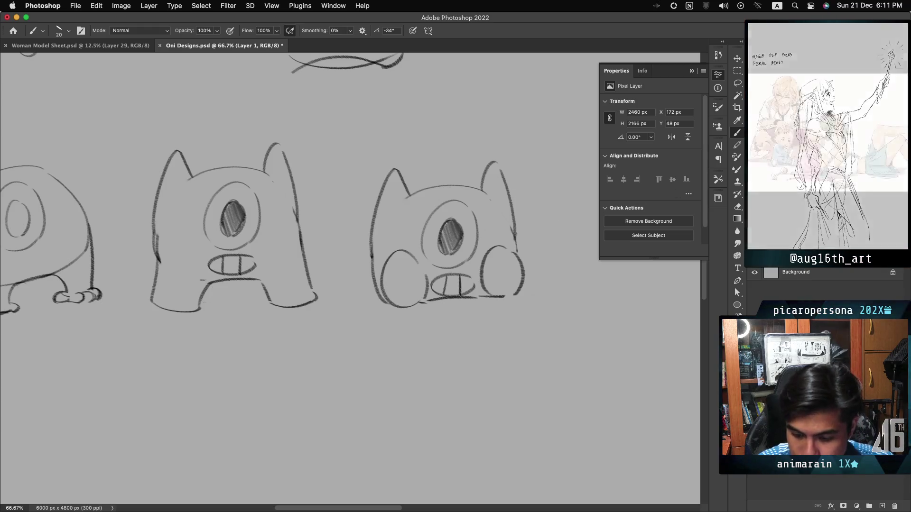
Move to the empty space below the creatures and try first strokes for the body outline
{"action": "scroll", "coordinate": [350, 278], "scroll_direction": "right", "scroll_amount": 5}
{"action": "scroll", "coordinate": [350, 279], "scroll_direction": "up", "scroll_amount": 3}
{"action": "scroll", "coordinate": [350, 278], "scroll_direction": "up", "scroll_amount": 2}
{"action": "scroll", "coordinate": [350, 279], "scroll_direction": "down", "scroll_amount": 8}
{"action": "scroll", "coordinate": [350, 278], "scroll_direction": "left", "scroll_amount": 3}
{"action": "scroll", "coordinate": [350, 279], "scroll_direction": "left", "scroll_amount": 2}
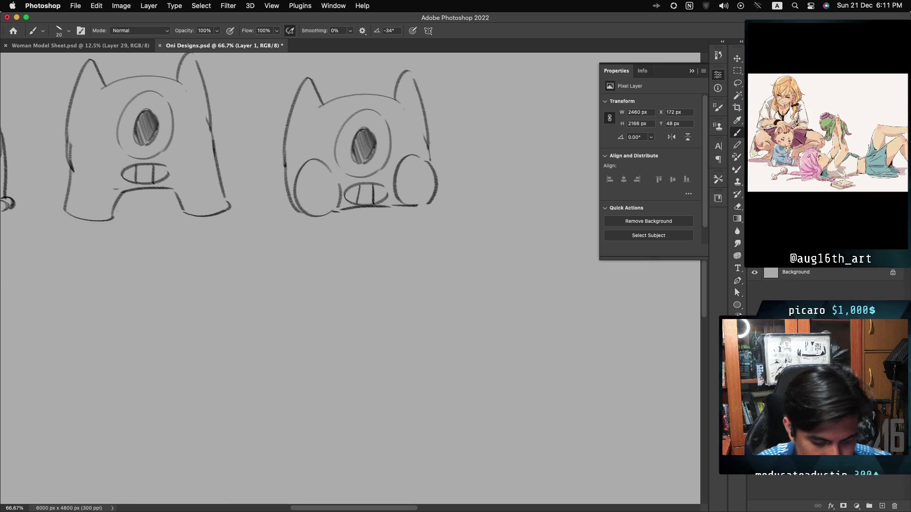
{"action": "scroll", "coordinate": [350, 278], "scroll_direction": "down", "scroll_amount": 1}
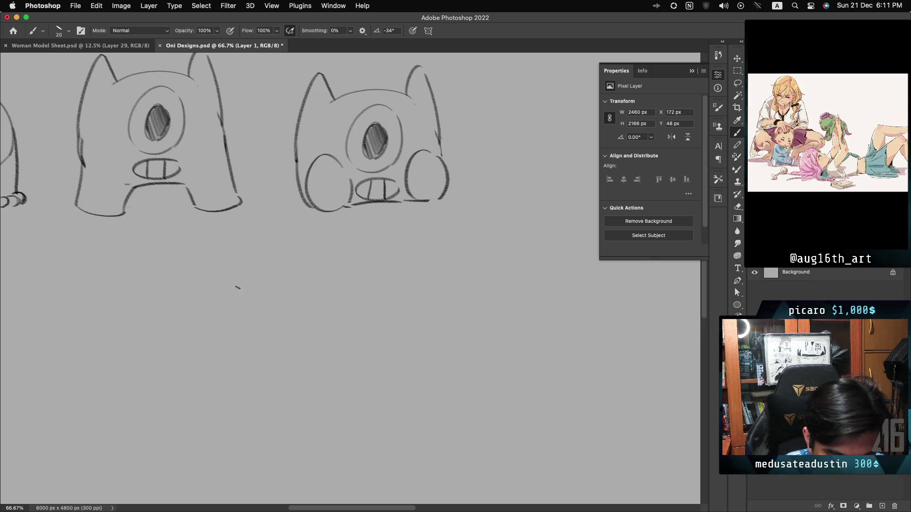
{"action": "mouse_move", "coordinate": [292, 283]}
{"action": "left_mouse_down"}
{"action": "mouse_move", "coordinate": [203, 301]}
{"action": "mouse_move", "coordinate": [259, 342]}
{"action": "left_mouse_up"}
{"action": "key", "text": "ctrl+z"}
{"action": "mouse_move", "coordinate": [291, 283]}
{"action": "left_mouse_down"}
{"action": "mouse_move", "coordinate": [299, 347]}
{"action": "mouse_move", "coordinate": [312, 299]}
{"action": "left_mouse_up"}
{"action": "key", "text": "ctrl+z"}
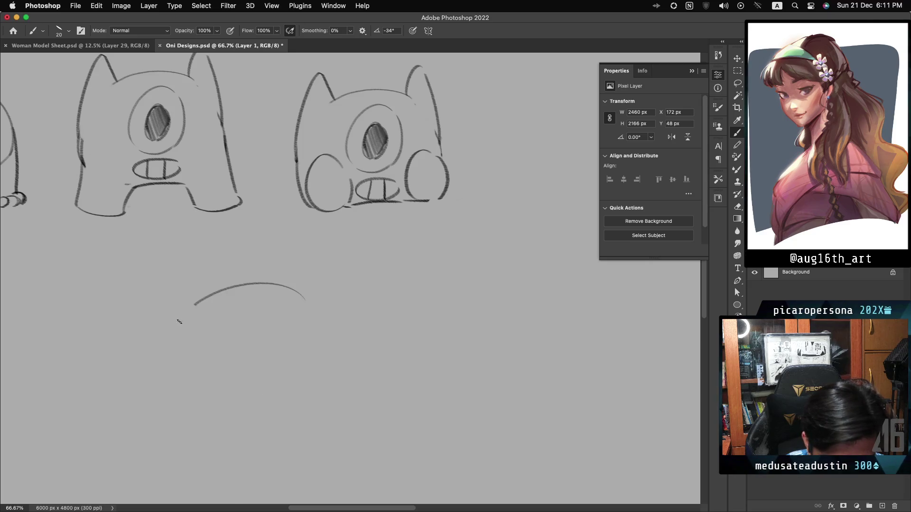
{"action": "left_click_drag", "start_coordinate": [180, 317], "coordinate": [193, 403]}
{"action": "key", "text": "ctrl+z"}
Draw a large dome-shaped arc with its right side extending downward
{"action": "left_click_drag", "start_coordinate": [301, 304], "coordinate": [192, 402]}
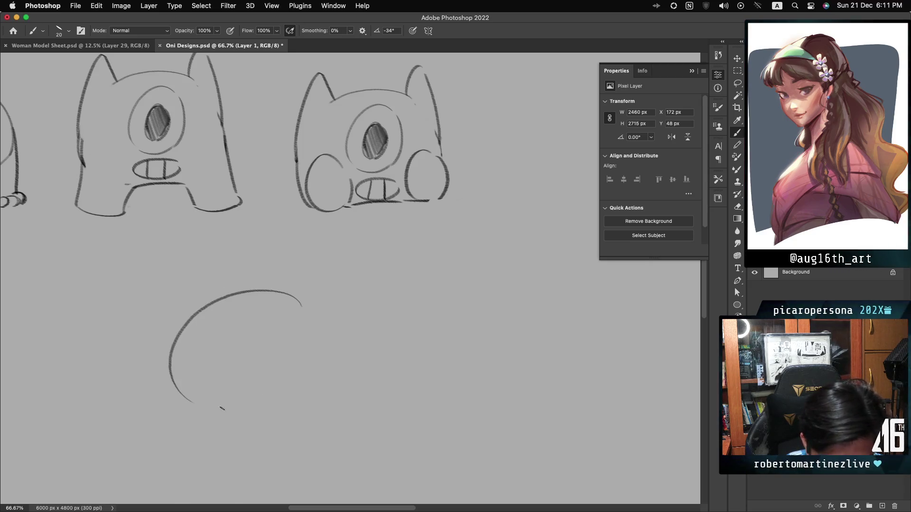
{"action": "left_click_drag", "start_coordinate": [308, 311], "coordinate": [297, 384]}
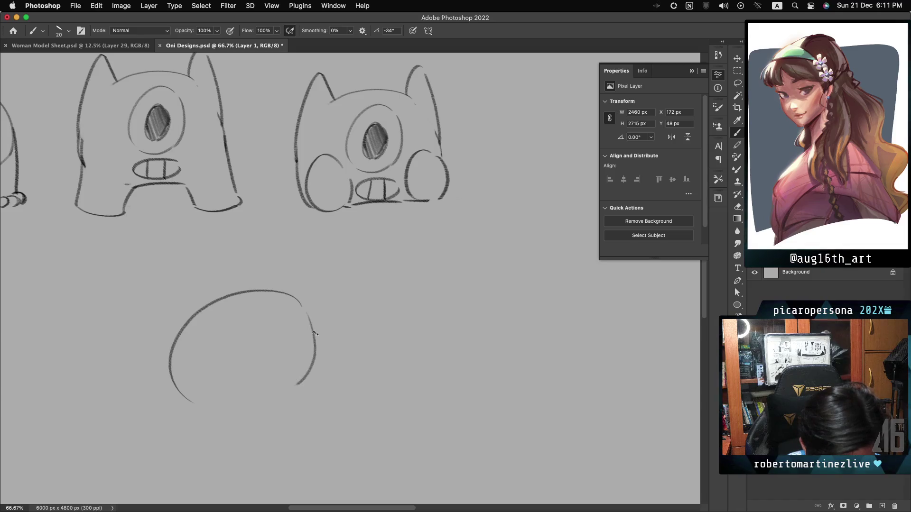
{"action": "mouse_move", "coordinate": [308, 312]}
{"action": "left_mouse_down"}
{"action": "mouse_move", "coordinate": [326, 382]}
{"action": "mouse_move", "coordinate": [327, 346]}
{"action": "left_mouse_up"}
{"action": "key", "text": "ctrl+z"}
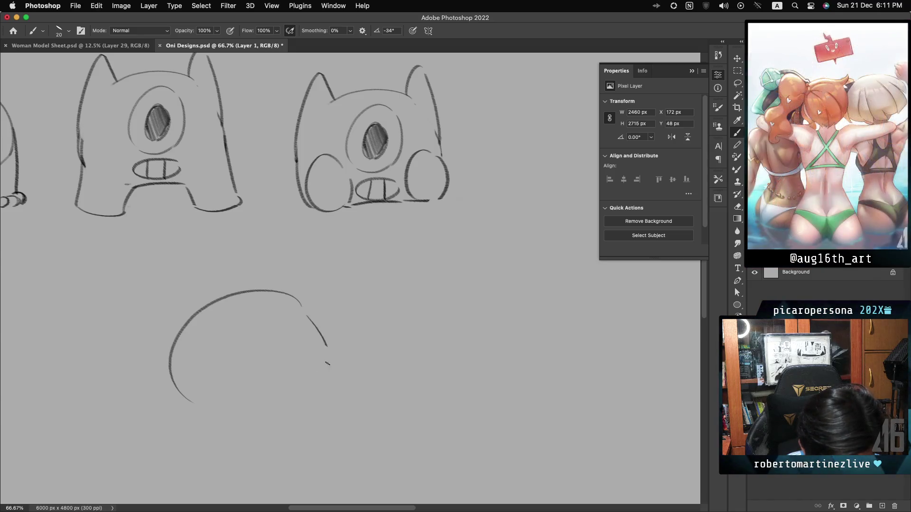
{"action": "left_click_drag", "start_coordinate": [305, 309], "coordinate": [315, 384]}
{"action": "key", "text": "ctrl+z"}
{"action": "key", "text": "ctrl+z"}
{"action": "left_click_drag", "start_coordinate": [311, 296], "coordinate": [275, 399]}
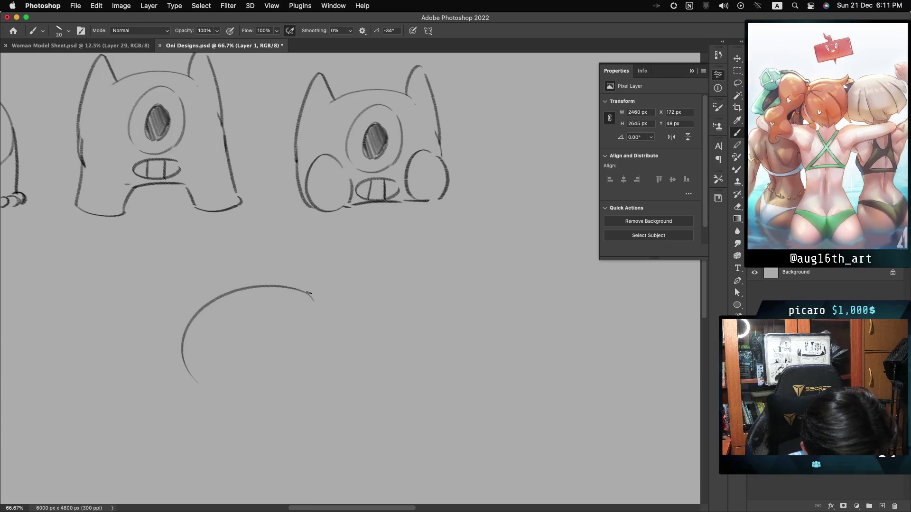
{"action": "left_click_drag", "start_coordinate": [314, 300], "coordinate": [325, 369]}
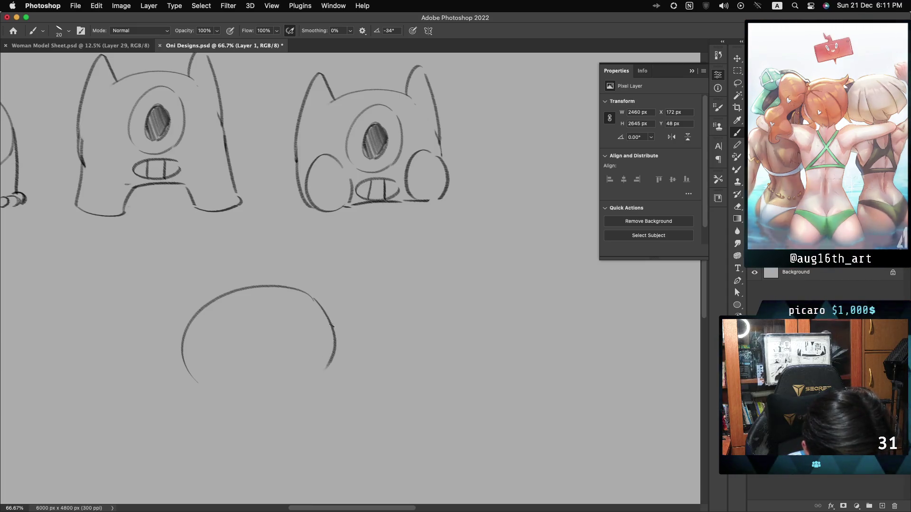